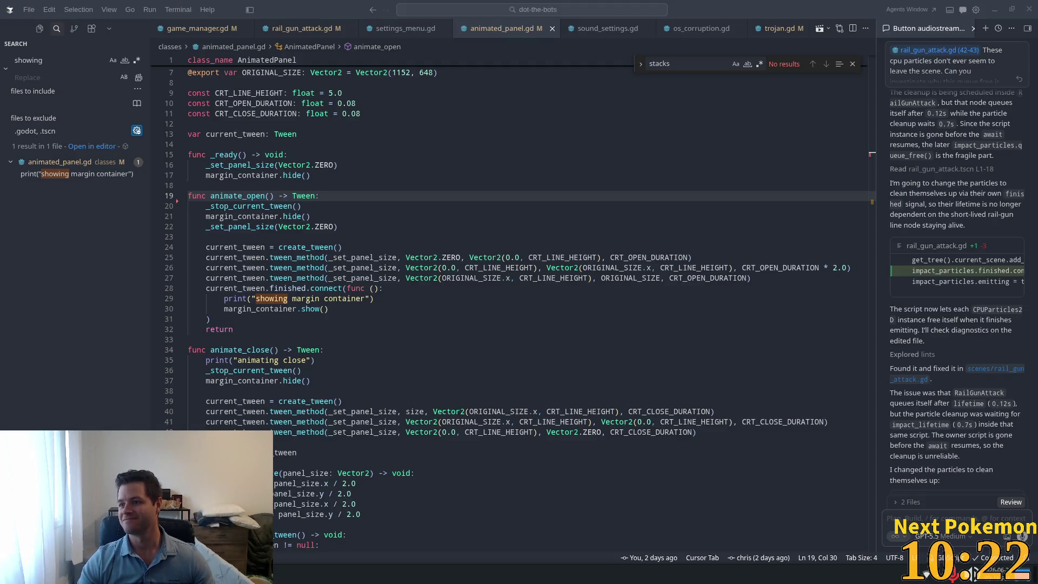
# Step: Switch from Cursor to the browser showing YouTube results for 'sora ai chiropractor'
pyautogui.hotkey('alt', 'Tab')
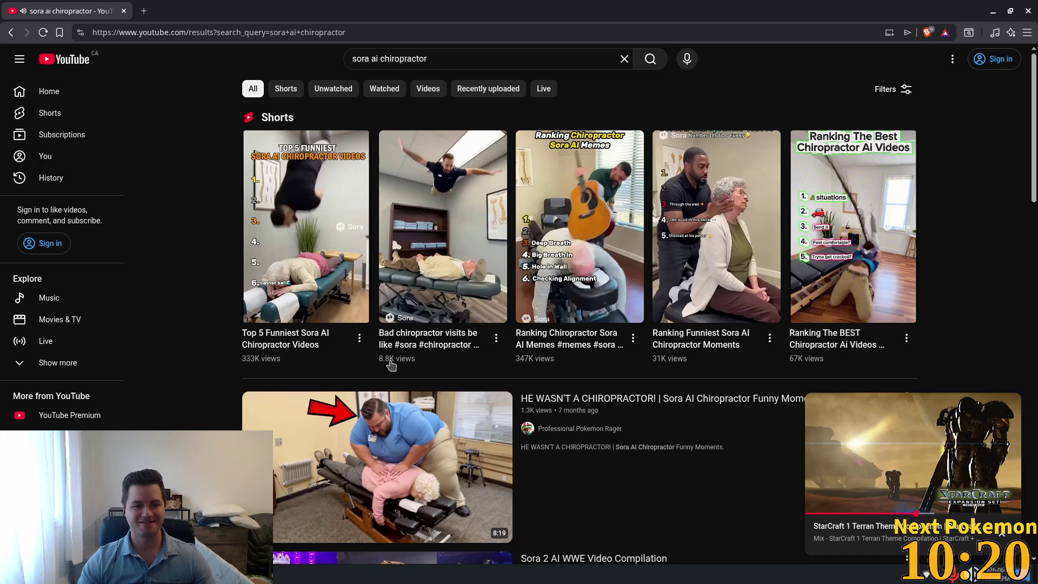
# Step: Play the 'Top 5 Funniest Sora AI Chiropractor Videos' Short from the search results
pyautogui.click(305, 271)
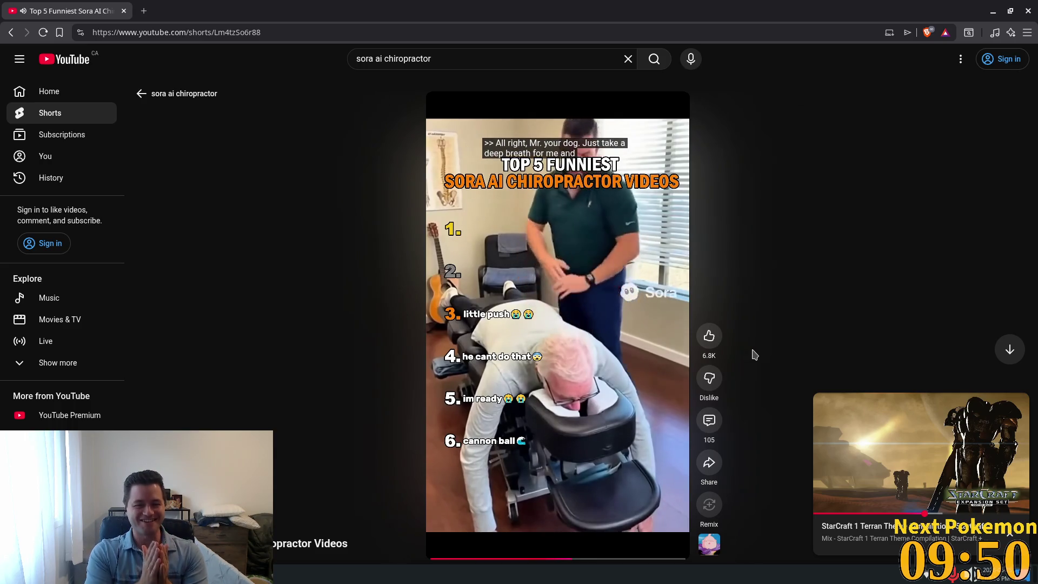
# Step: Watch the chiropractor Short, then go back to animated_panel.gd in Cursor
pyautogui.moveTo(585, 367)
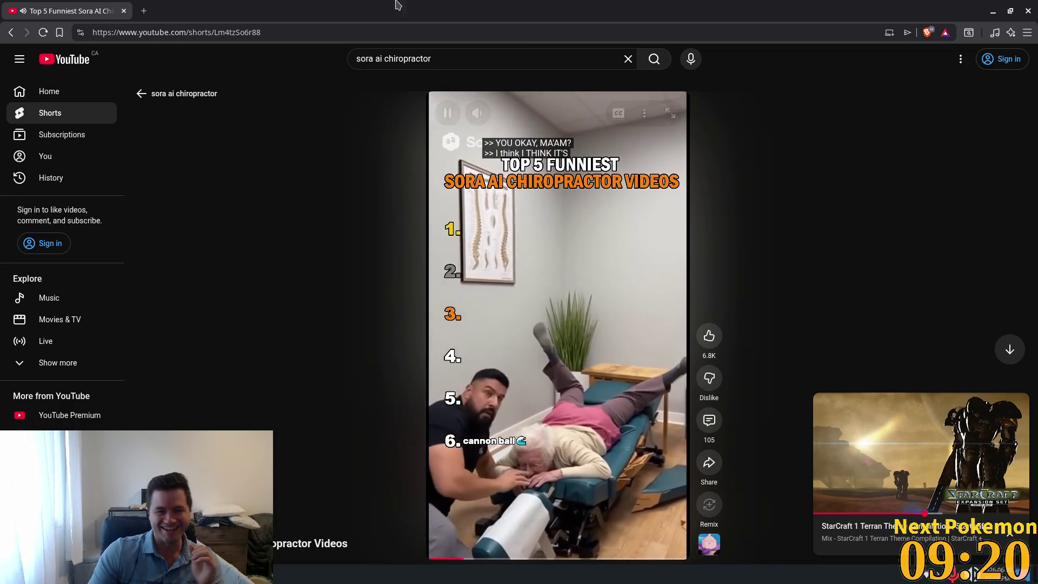
pyautogui.hotkey('alt', 'Tab')
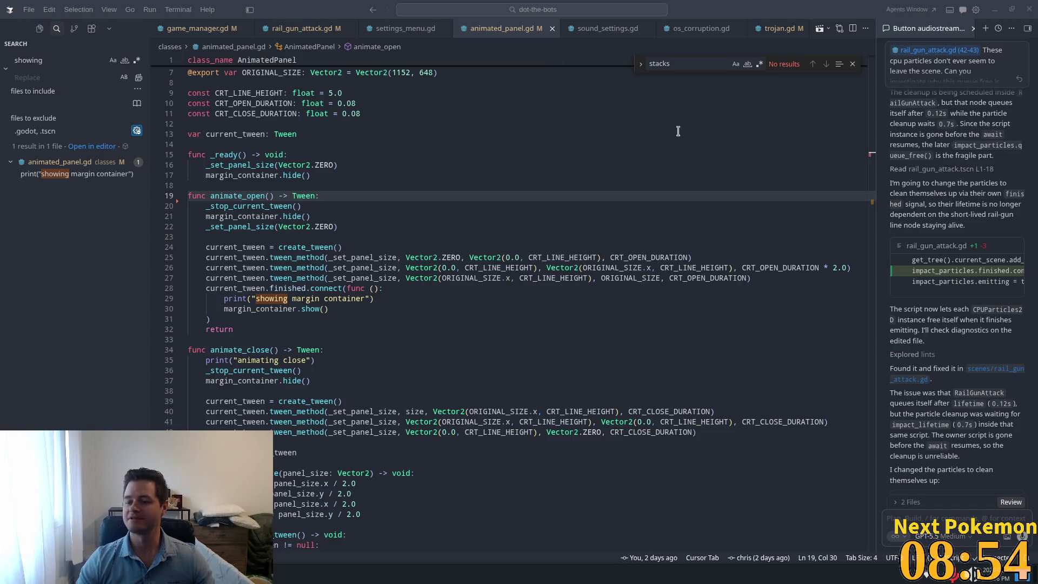
# Step: Delete the 'showing margin container' and 'animating close' debug print lines from animated_panel.gd
pyautogui.click(515, 124)
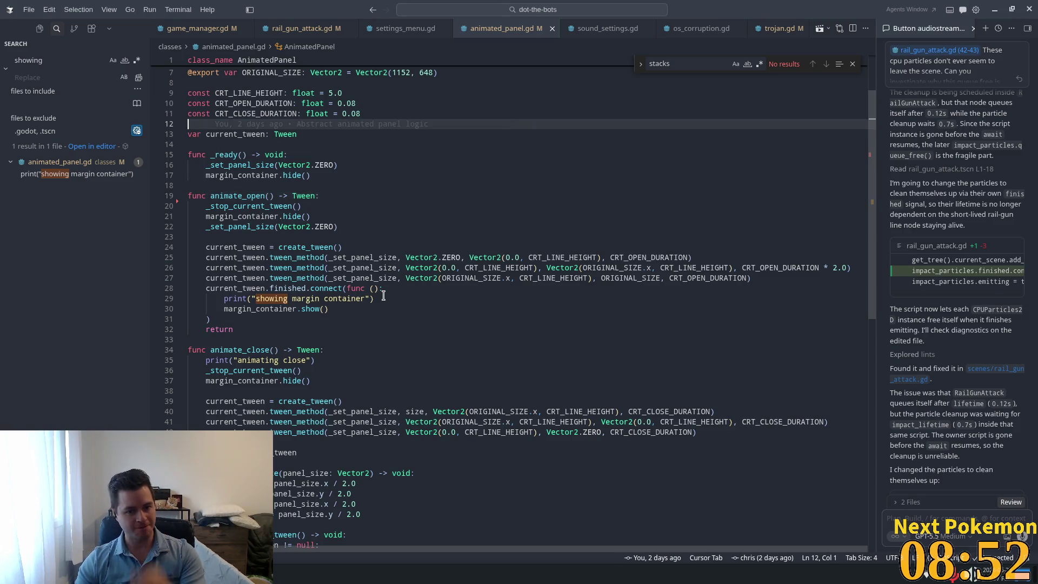
pyautogui.moveTo(383, 298); pyautogui.dragTo(384, 288)
pyautogui.press('BackSpace')
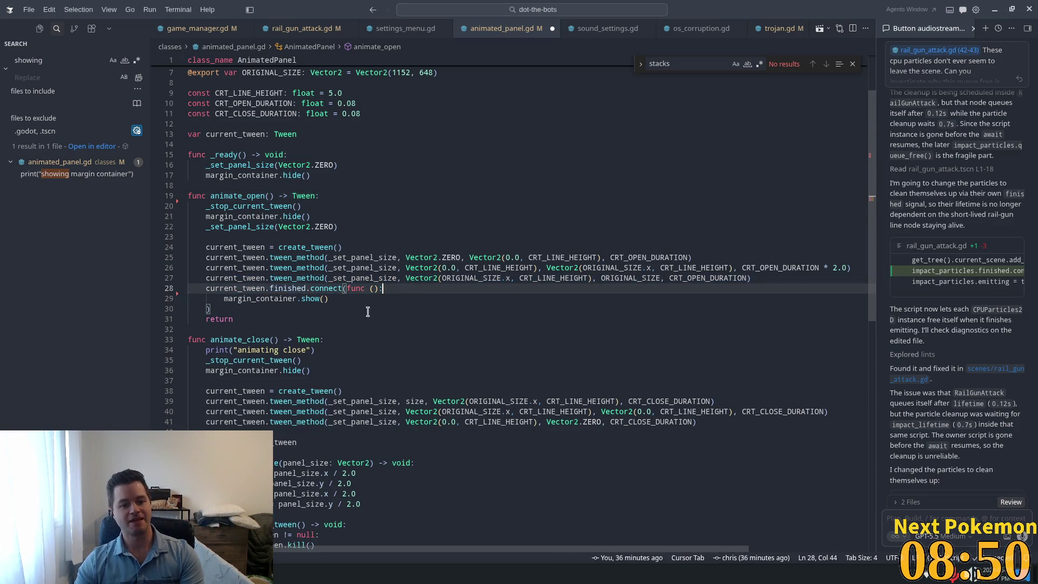
pyautogui.click(306, 289)
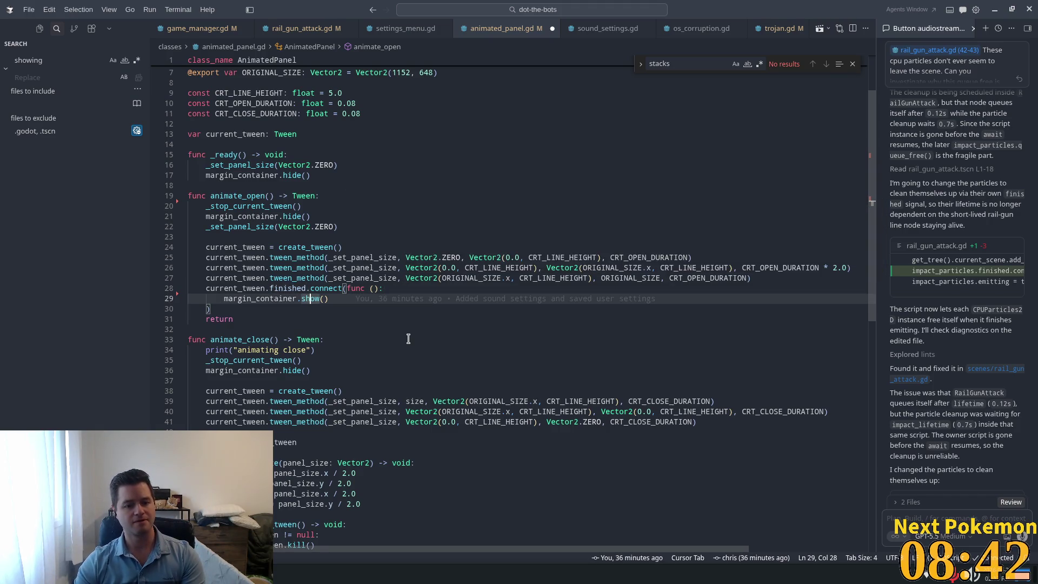
pyautogui.click(297, 349)
pyautogui.moveTo(318, 349); pyautogui.dragTo(188, 349)
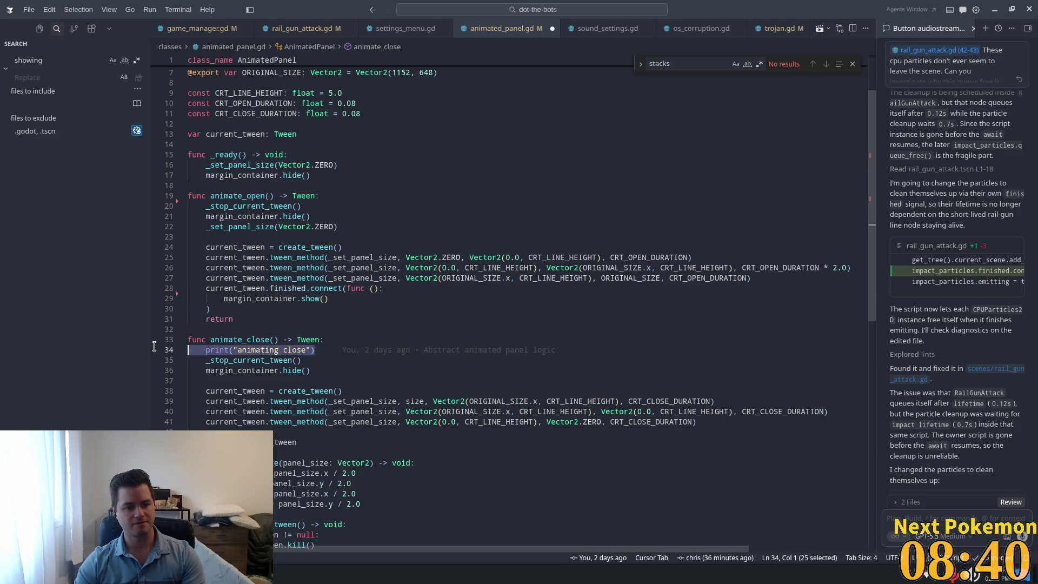
pyautogui.press('BackSpace')
pyautogui.press('BackSpace')
pyautogui.scroll(-5, 329, 381)
pyautogui.scroll(10, 419, 179)
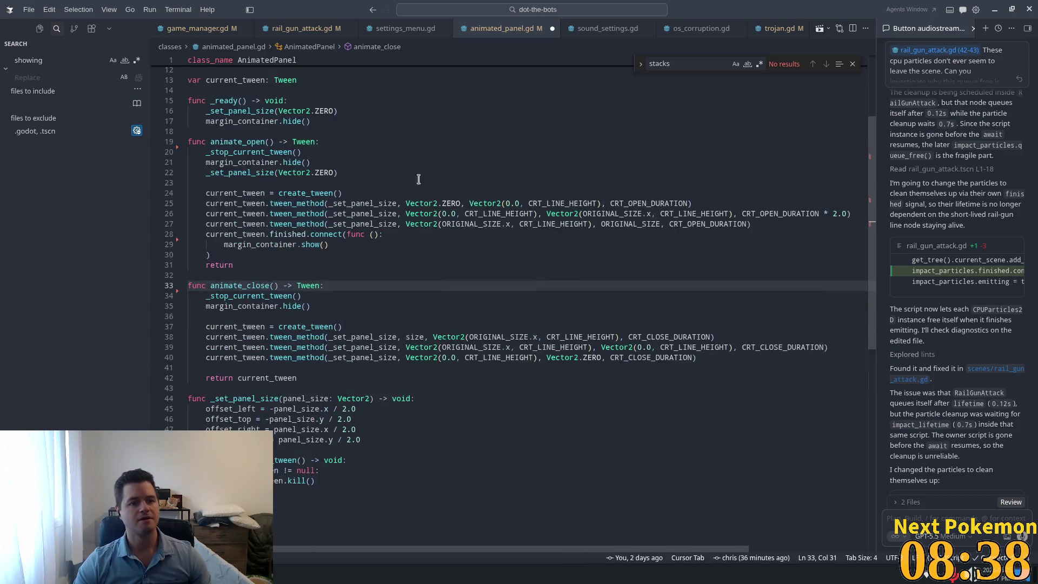
# Step: Replace the lambda with connect(margin_container.show), save the script, and return to Godot
pyautogui.click(419, 169)
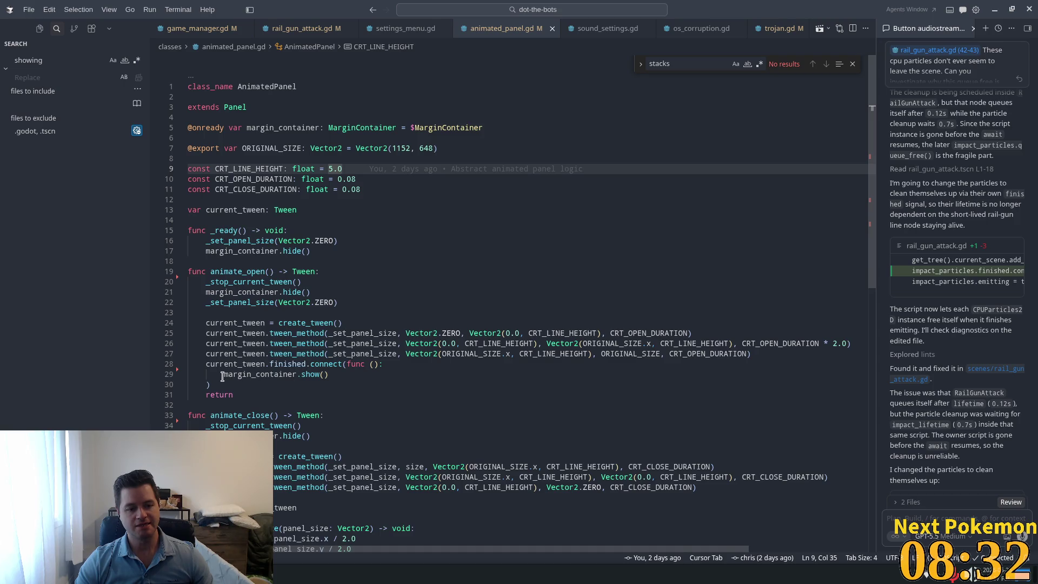
pyautogui.moveTo(223, 374); pyautogui.dragTo(346, 365)
pyautogui.press('BackSpace')
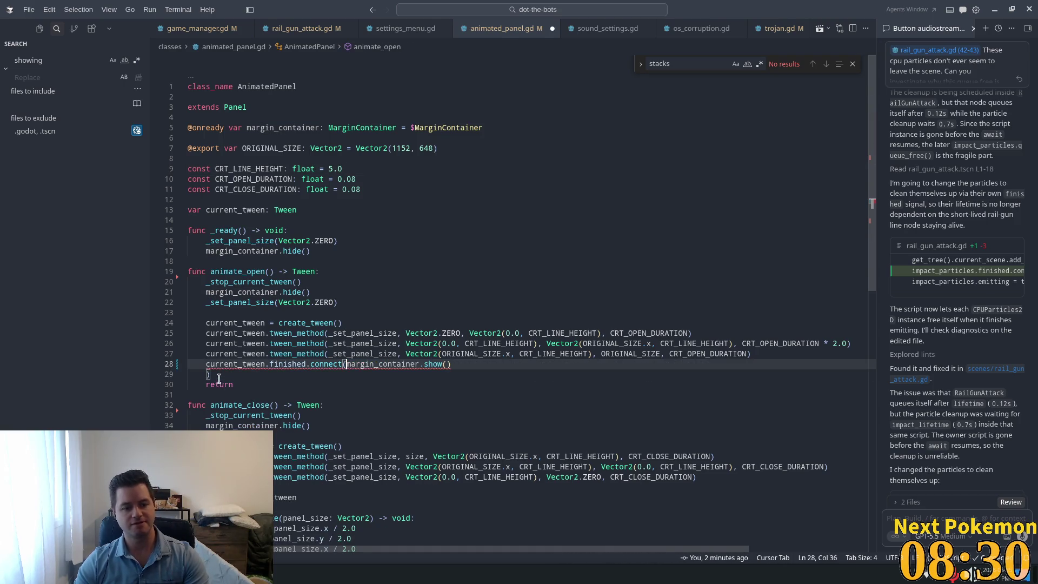
pyautogui.press('Tab')
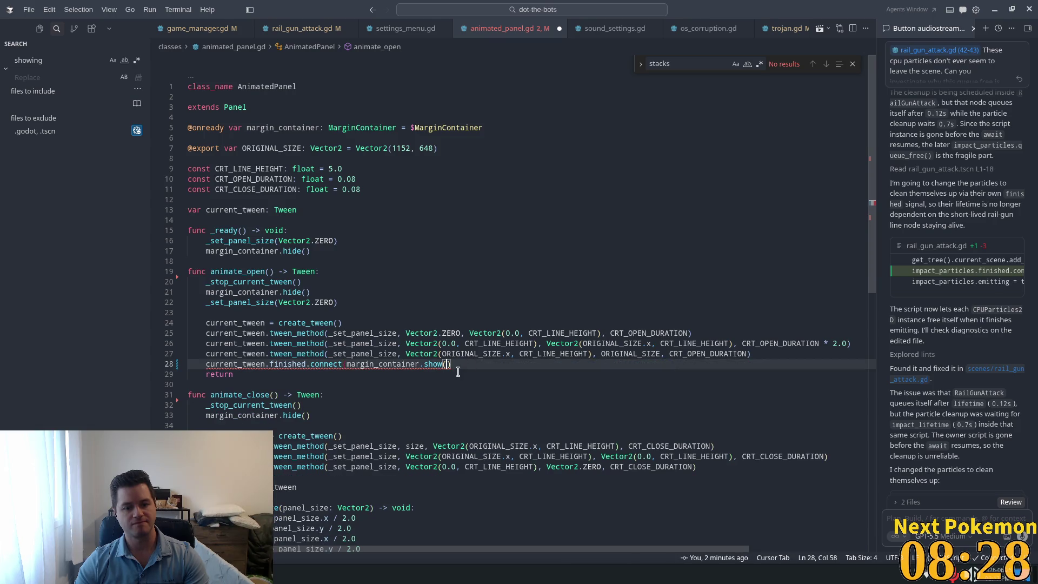
pyautogui.press('Tab')
pyautogui.hotkey('ctrl', 's')
pyautogui.press('Tab')
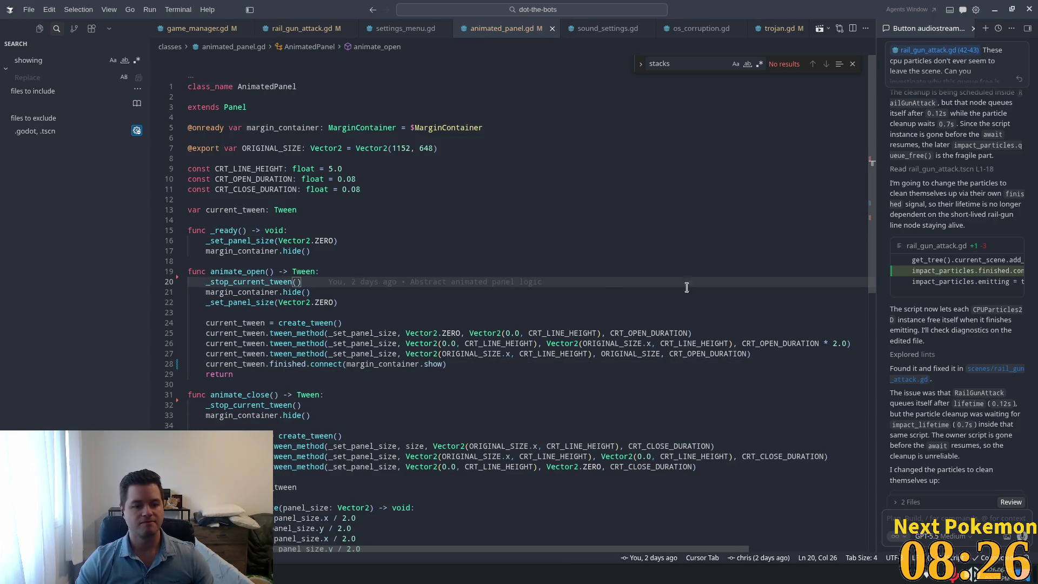
pyautogui.scroll(-5, 594, 283)
pyautogui.scroll(3, 595, 284)
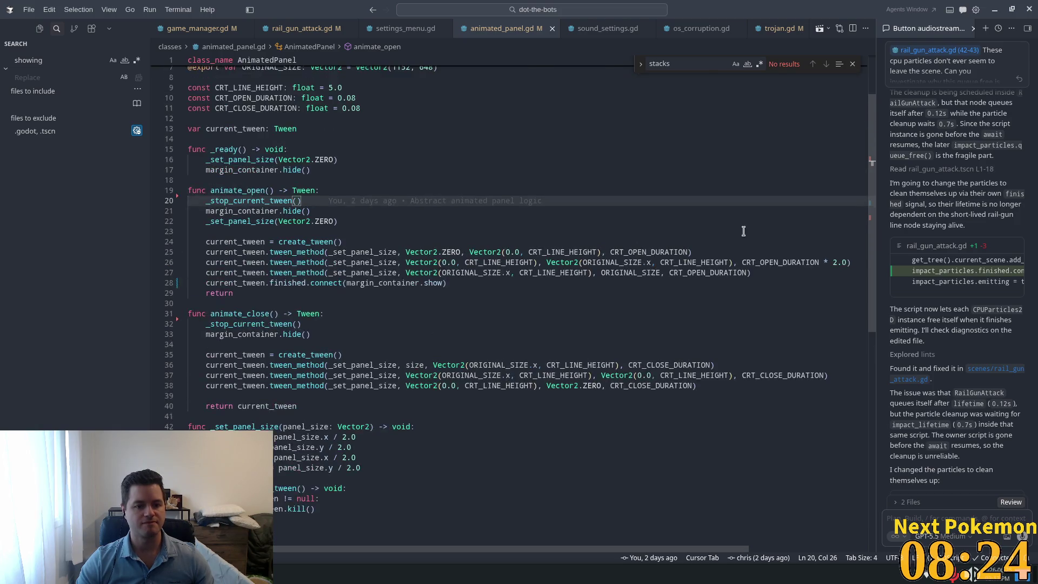
pyautogui.hotkey('alt', 'Tab')
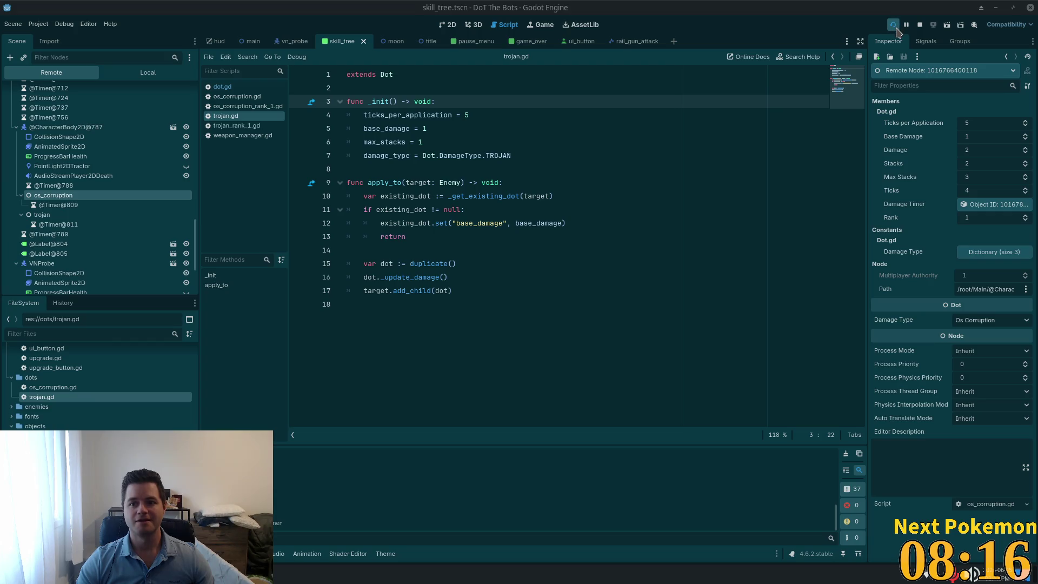
# Step: Rerun DoT The Bots, lower the UI volume in Settings, start a game, and return to the editor
pyautogui.press('F5')
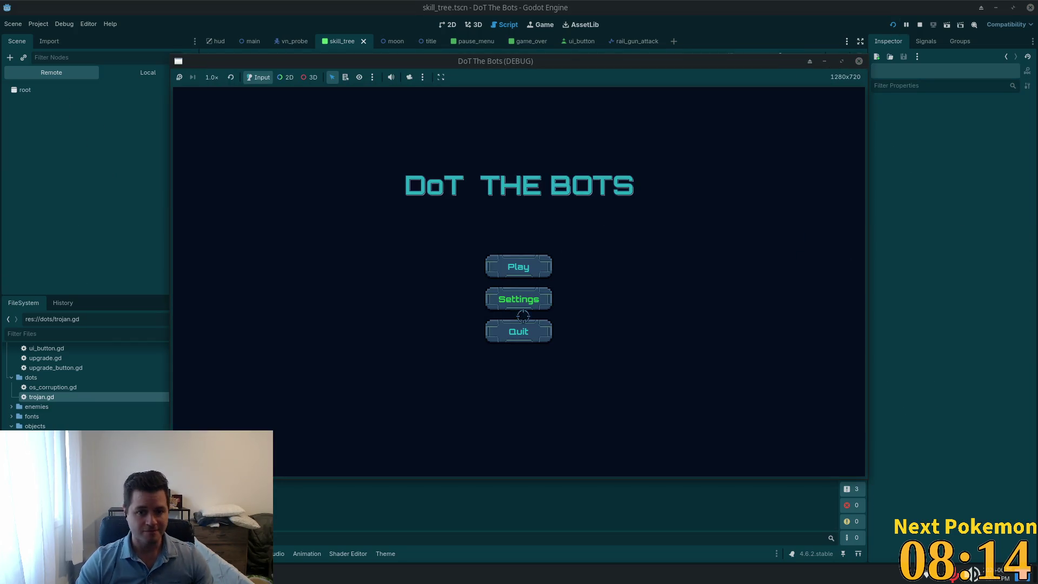
pyautogui.click(520, 303)
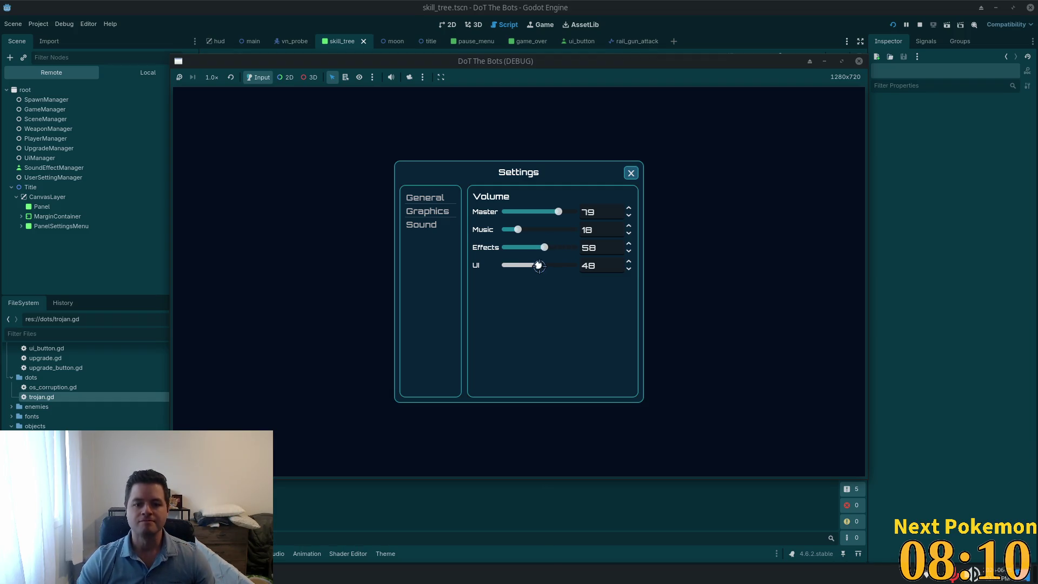
pyautogui.moveTo(538, 266); pyautogui.dragTo(532, 264)
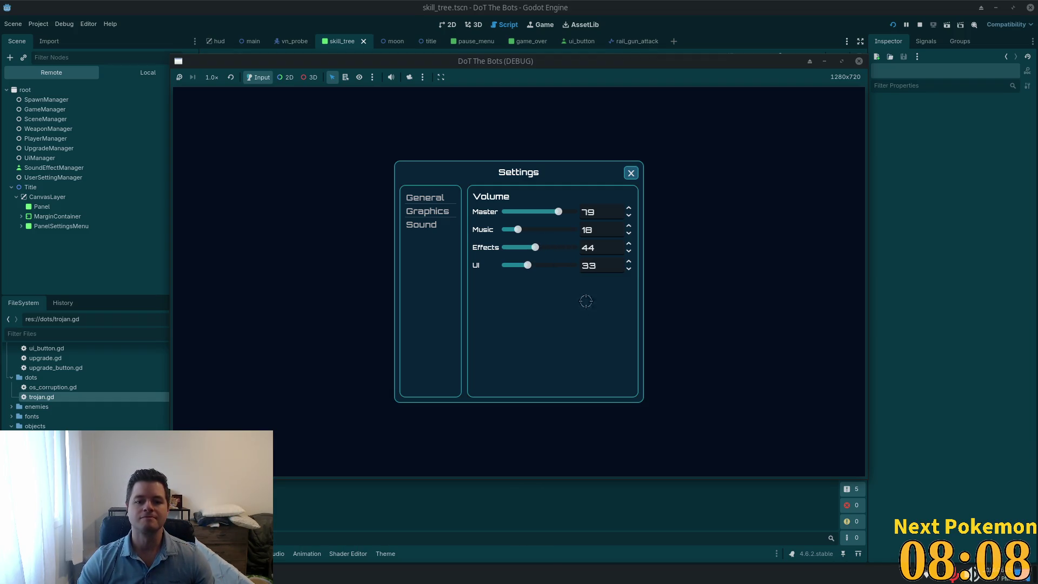
pyautogui.click(629, 175)
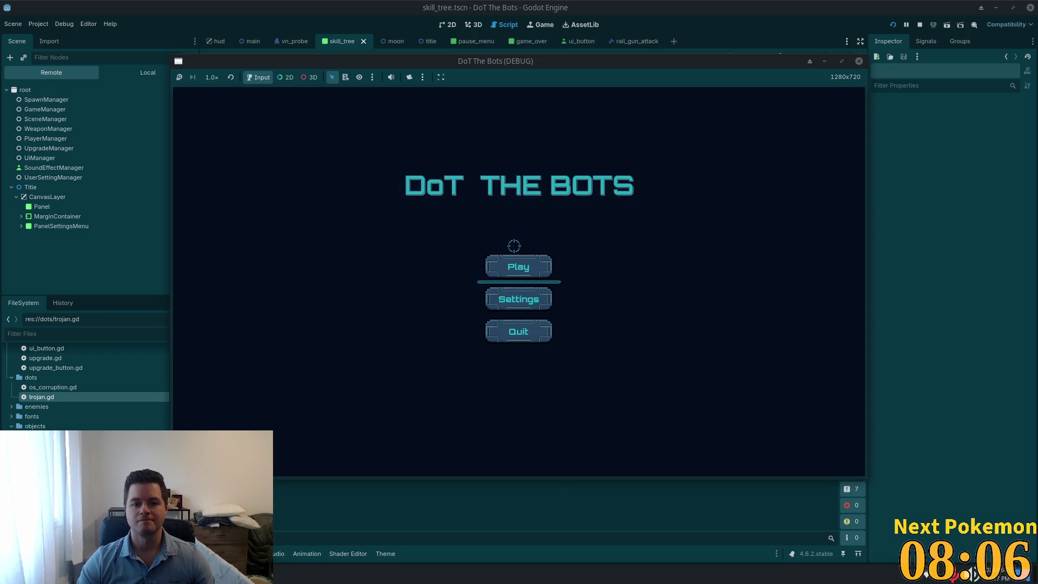
pyautogui.click(550, 271)
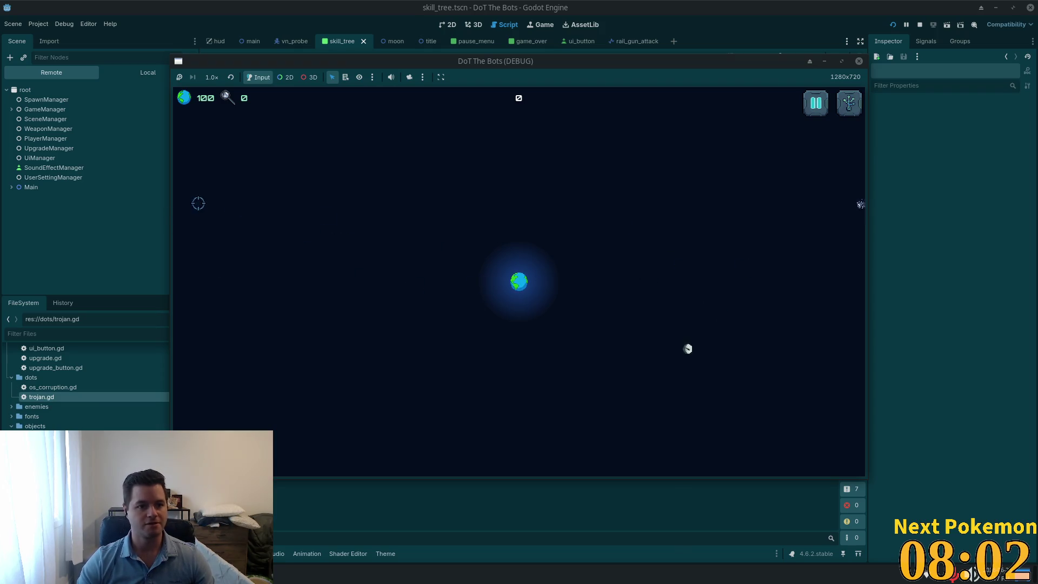
pyautogui.click(45, 81)
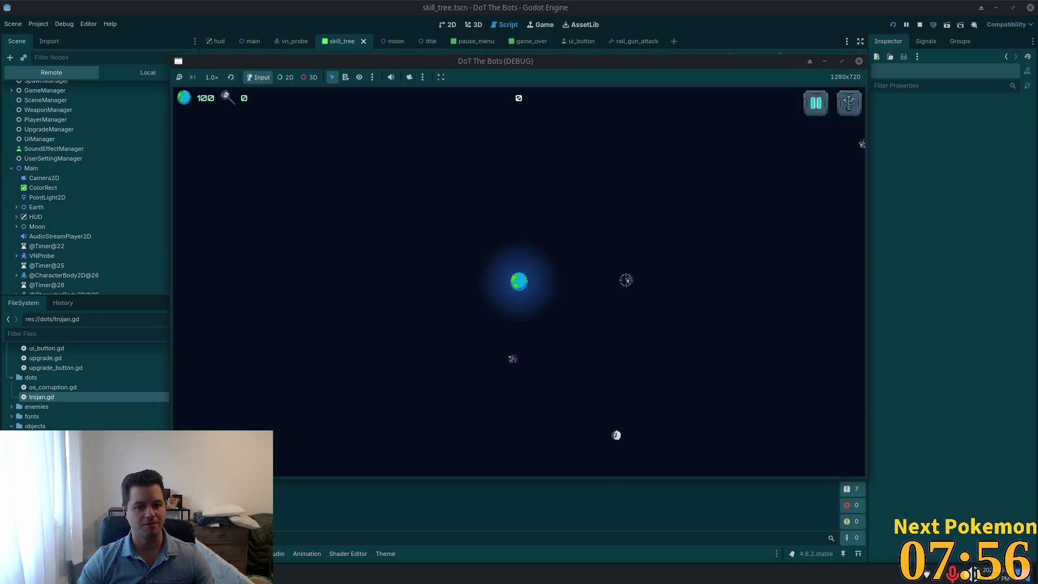
pyautogui.click(65, 237)
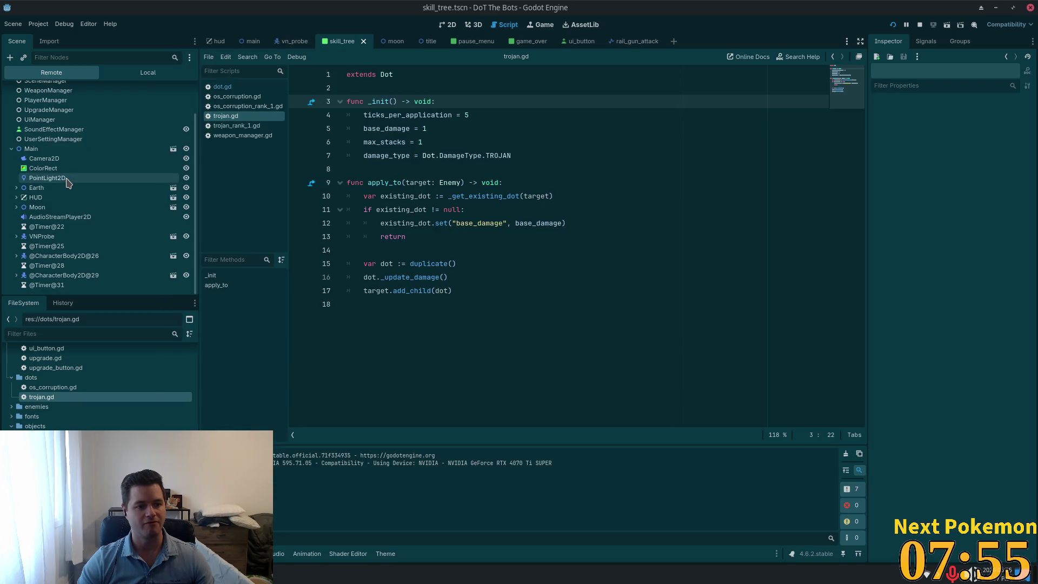
pyautogui.click(57, 286)
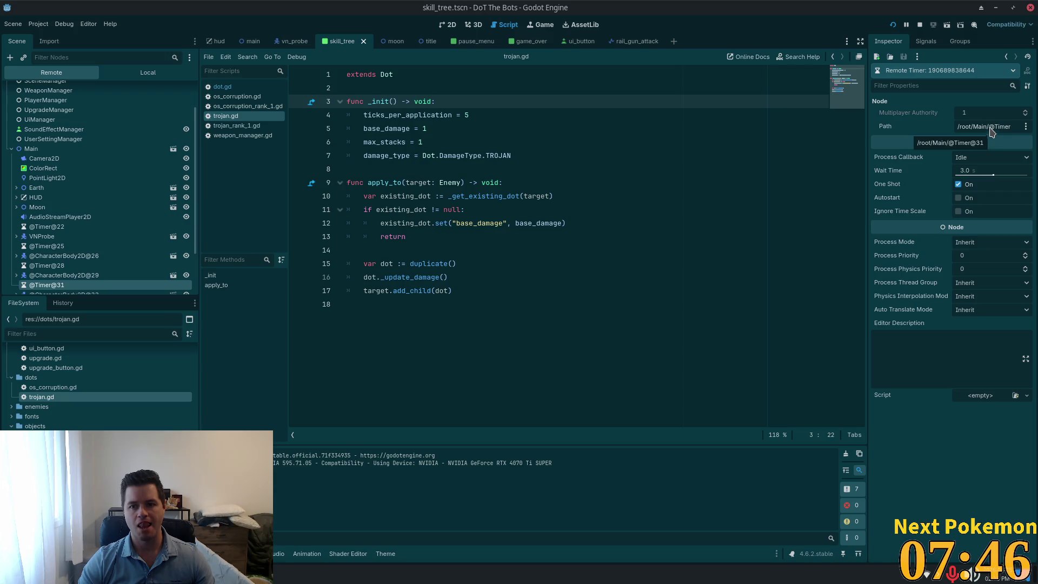
pyautogui.click(961, 76)
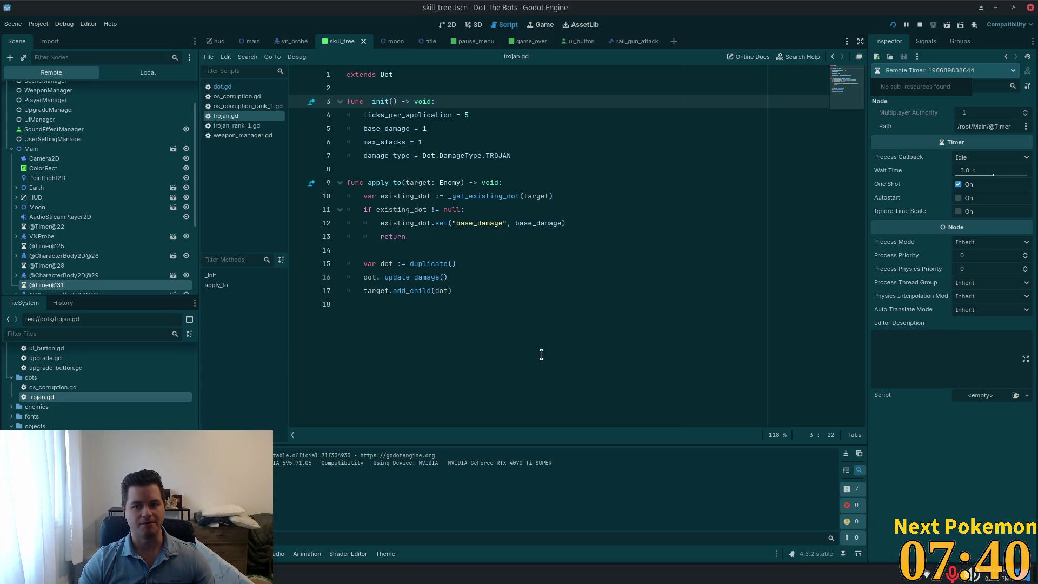
pyautogui.click(582, 252)
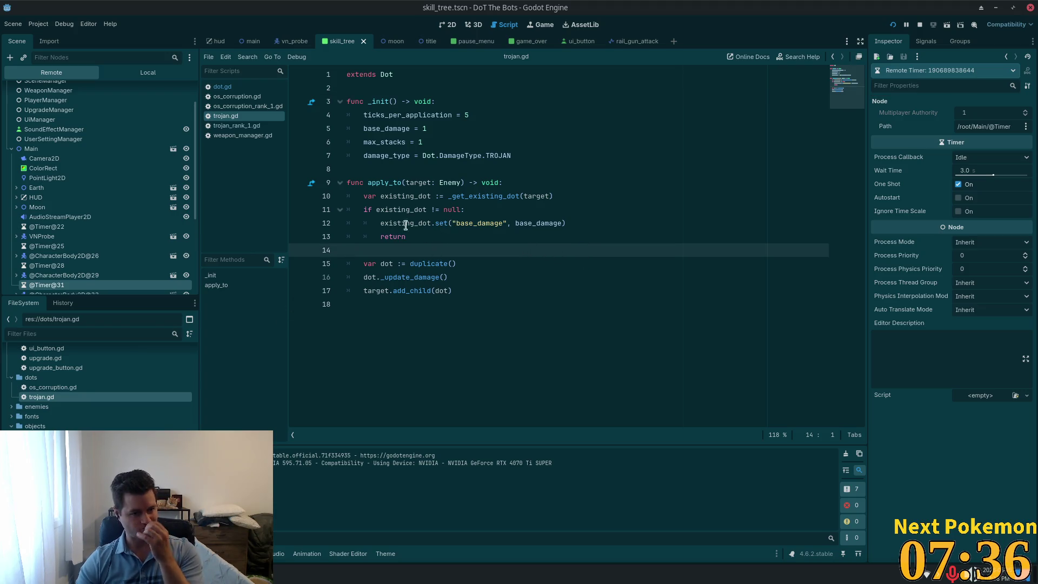
pyautogui.scroll(-5, 60, 230)
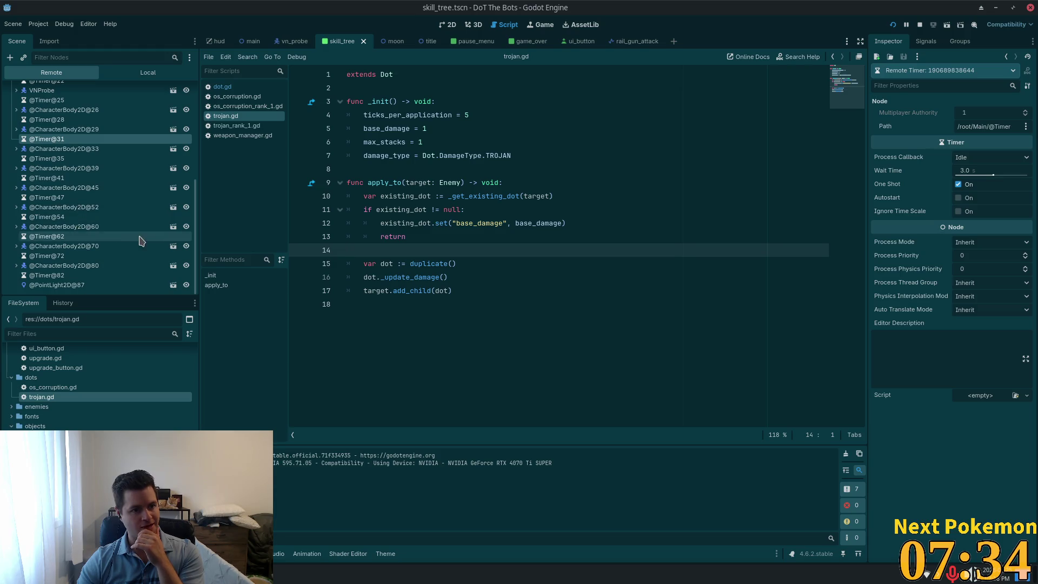
pyautogui.click(62, 210)
pyautogui.click(16, 207)
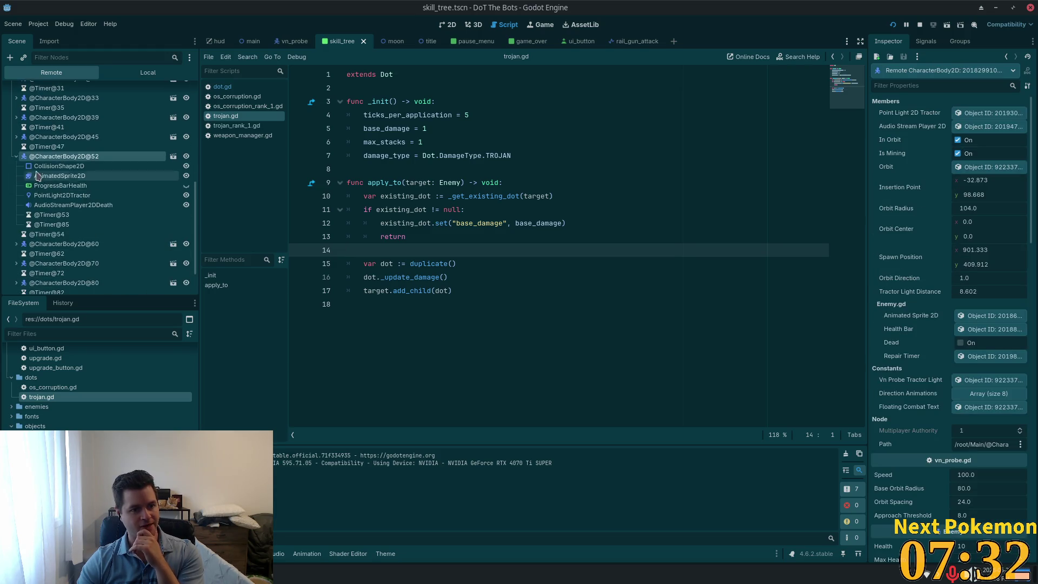
pyautogui.scroll(-1, 108, 163)
pyautogui.scroll(-1, 193, 244)
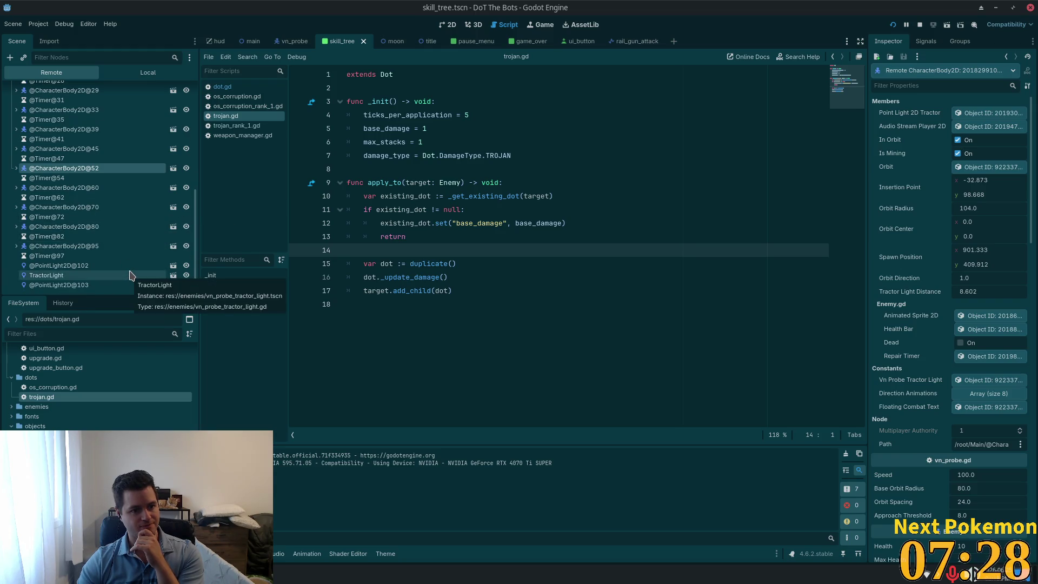
pyautogui.click(53, 248)
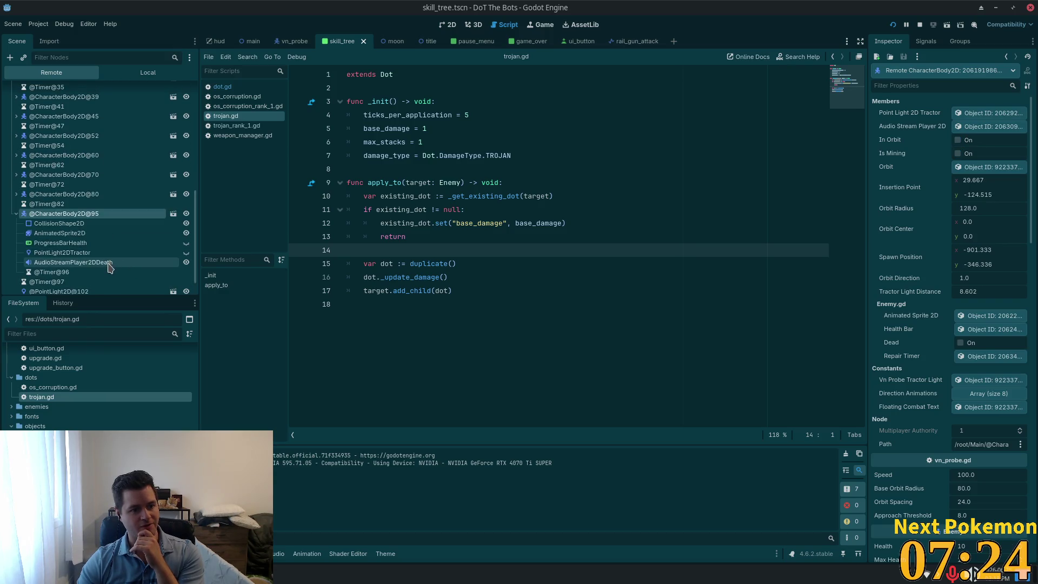
pyautogui.click(103, 256)
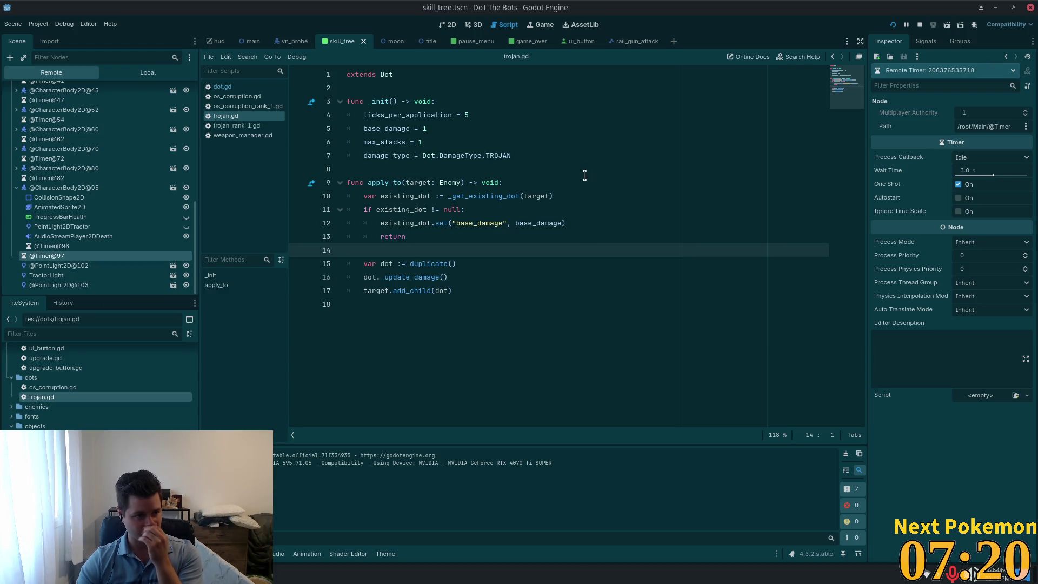
# Step: Stop the running game, dismiss the quick file search, and switch to Cursor
pyautogui.click(920, 25)
pyautogui.click(476, 129)
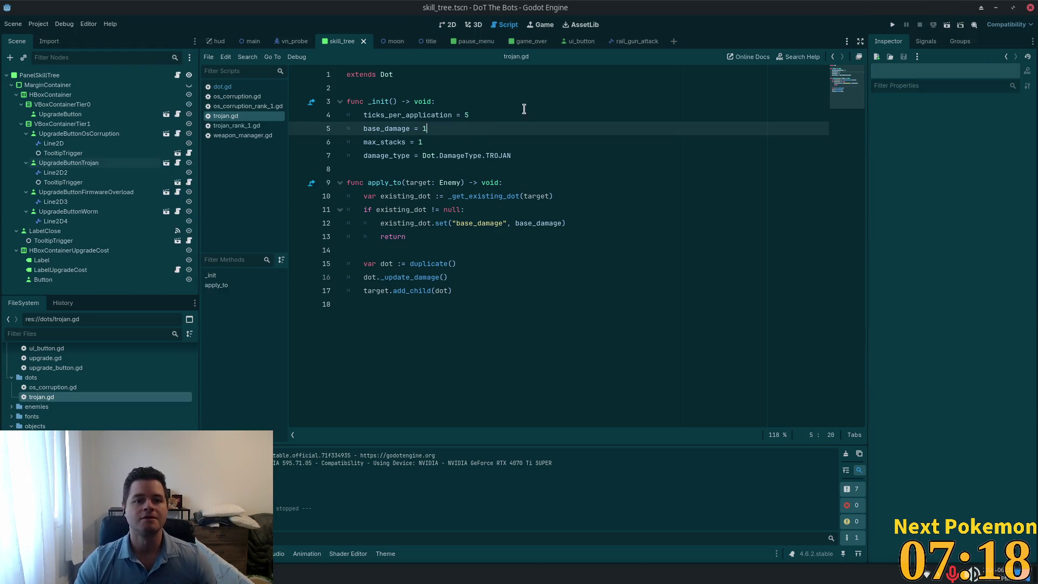
pyautogui.hotkey('alt', 'shift', 'o')
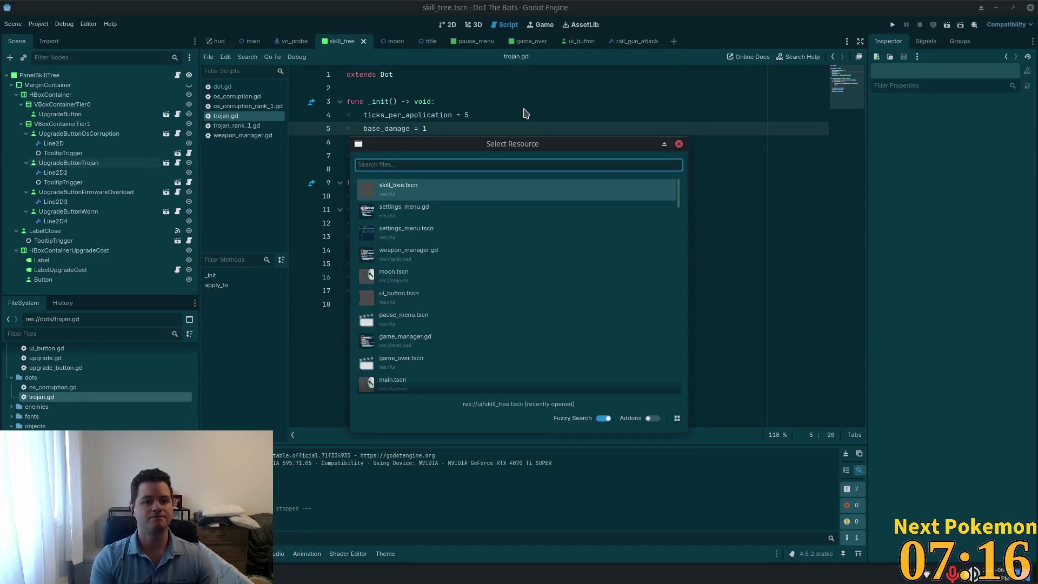
pyautogui.press('Escape')
pyautogui.hotkey('alt', 'Tab')
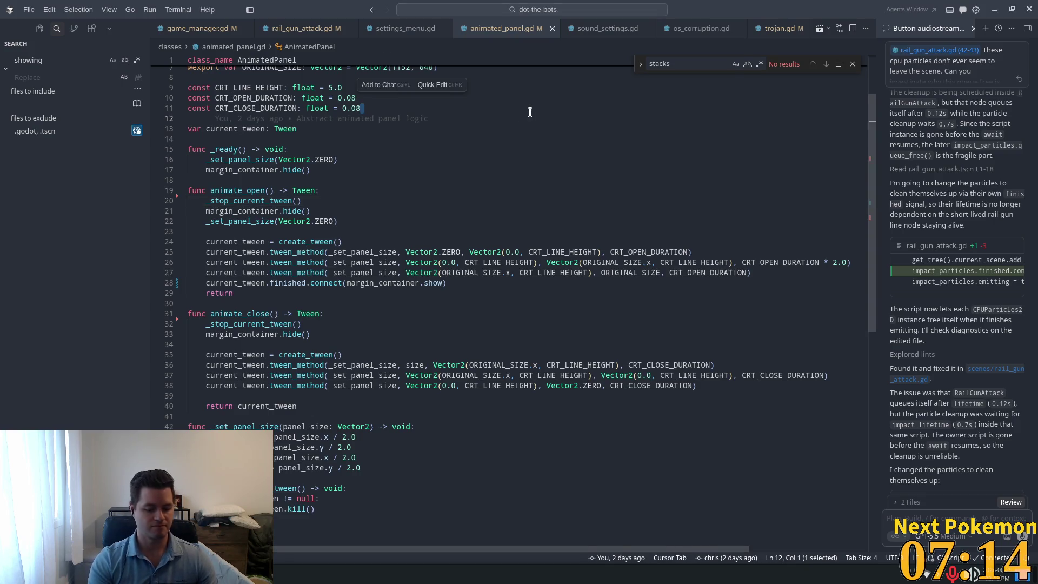
# Step: Open spawn_manager.gd with the quick file opener
pyautogui.hotkey('ctrl', 'p')
pyautogui.write('spawn')
pyautogui.press('Return')
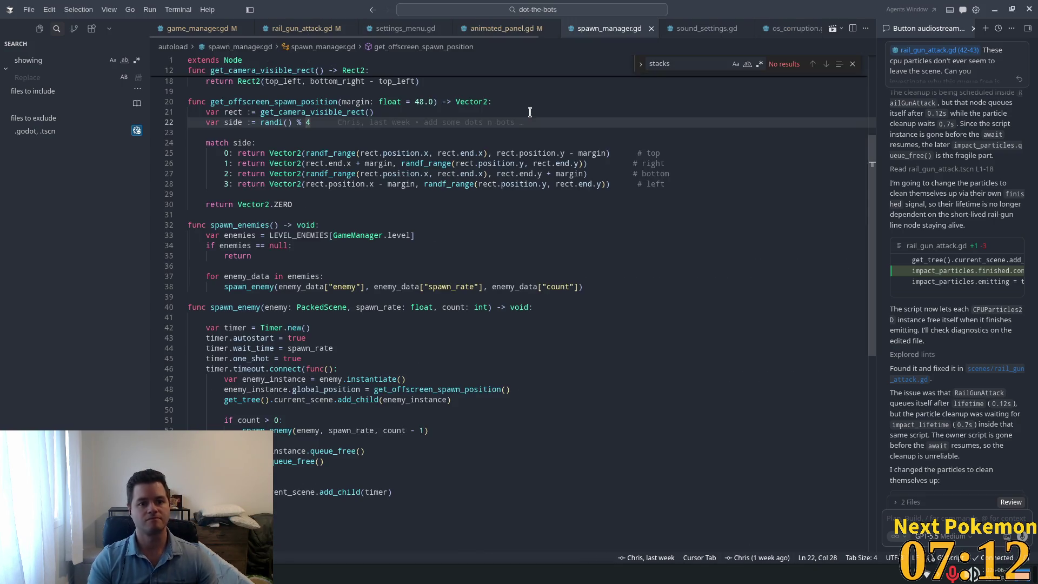
# Step: Align the # right and # bottom side comments with the top one
pyautogui.click(559, 143)
pyautogui.scroll(5, 564, 233)
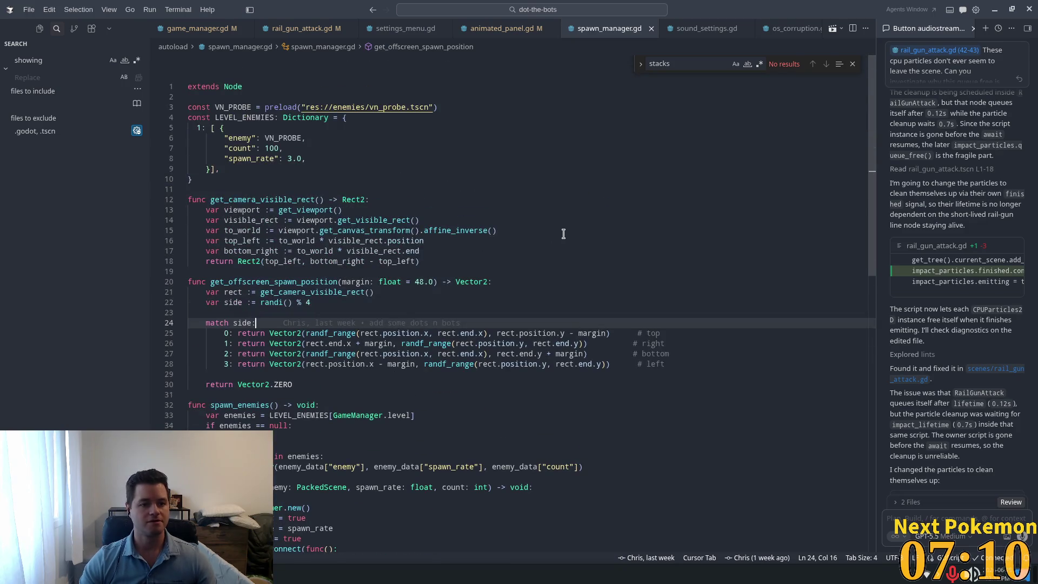
pyautogui.click(503, 220)
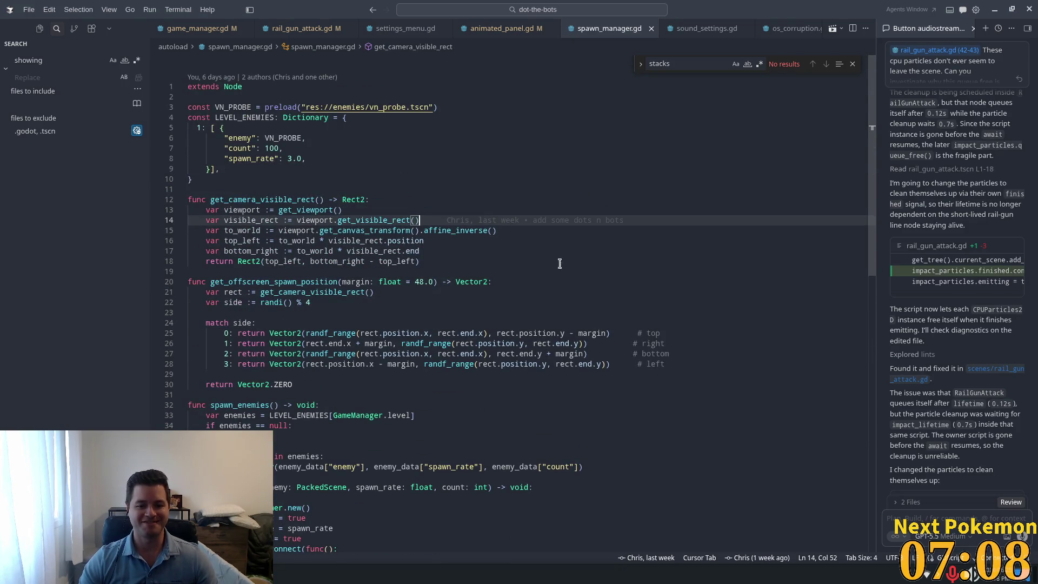
pyautogui.click(633, 344)
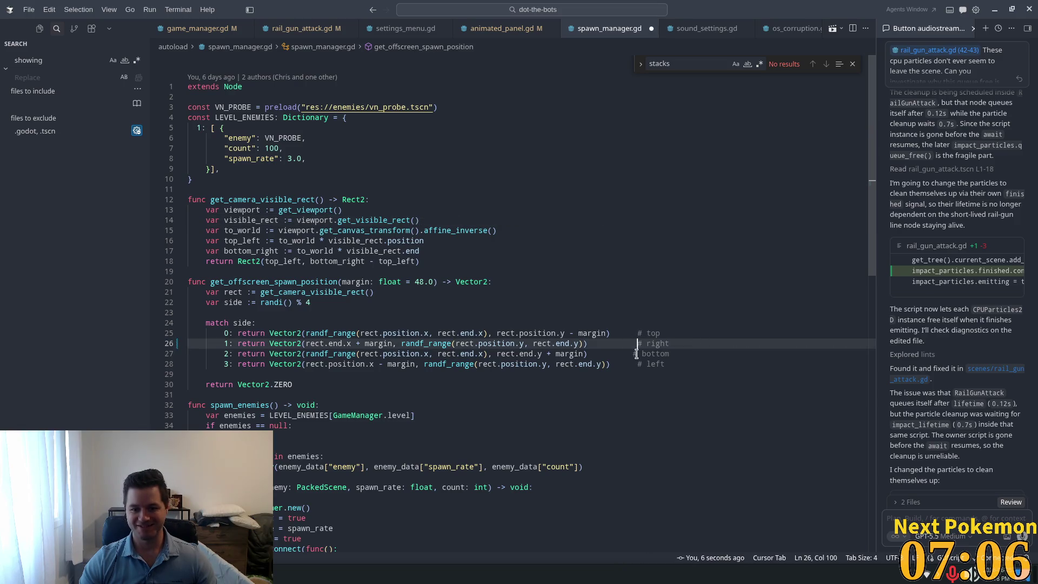
pyautogui.press('Down')
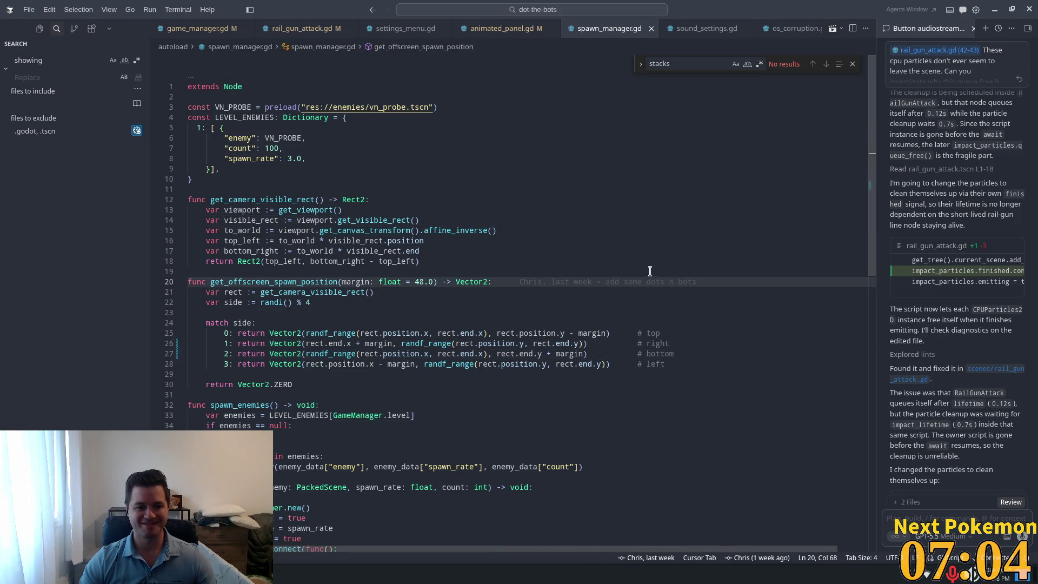
pyautogui.click(650, 271)
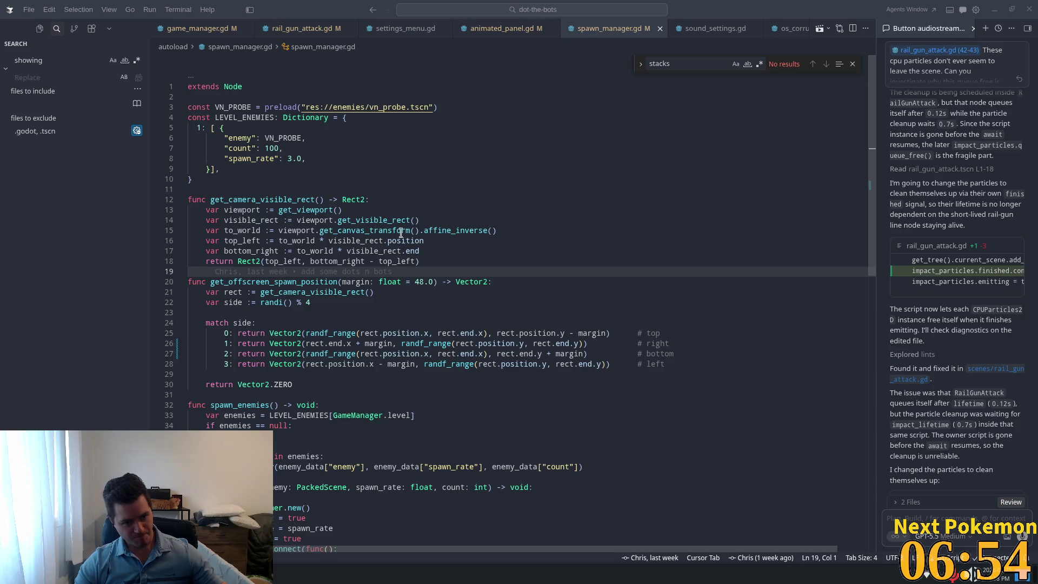
# Step: Search spawn_manager.gd for 'timer' and step through spawn_enemy's else branch
pyautogui.click(534, 202)
pyautogui.hotkey('ctrl', 'f')
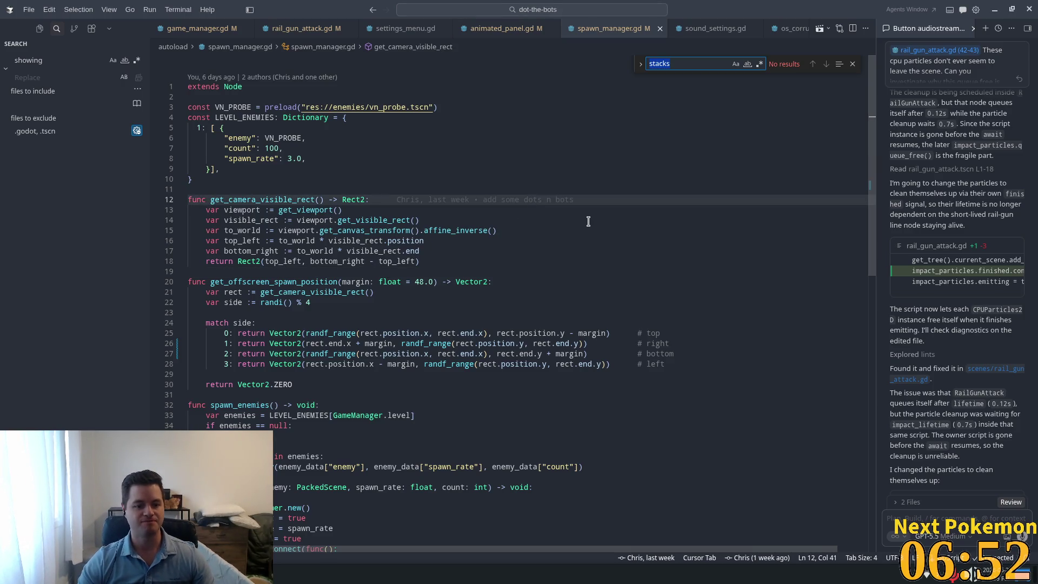
pyautogui.write('timer')
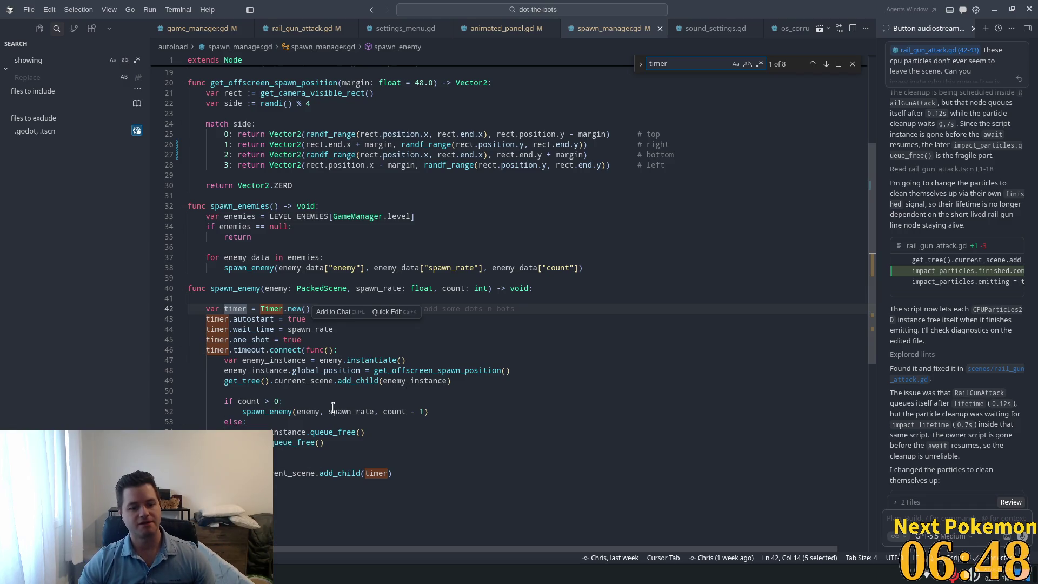
pyautogui.click(417, 411)
pyautogui.scroll(-3, 435, 403)
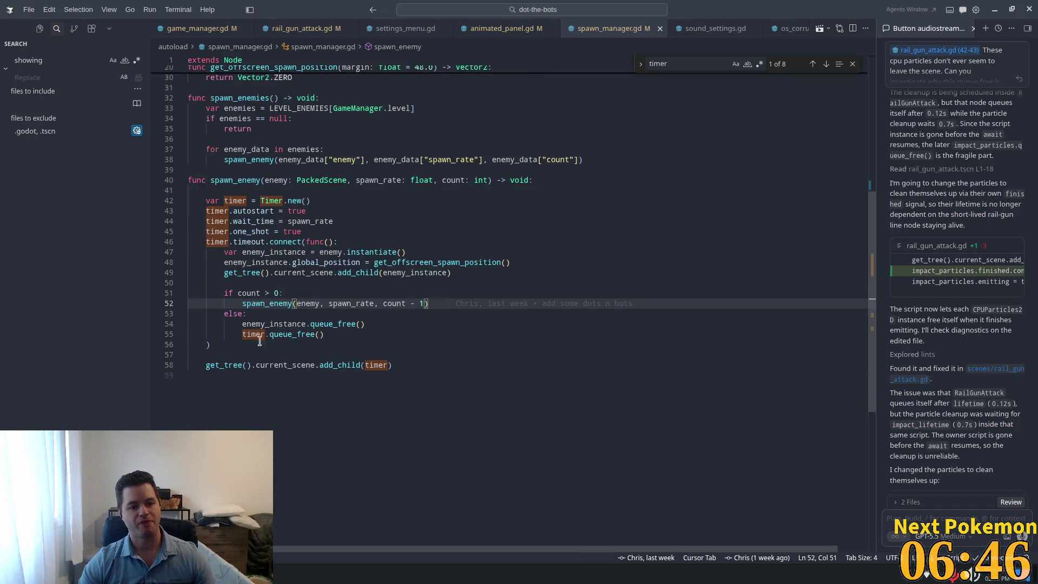
pyautogui.press('Down')
pyautogui.press('Down')
pyautogui.press('Down')
pyautogui.press('Up')
pyautogui.press('Up')
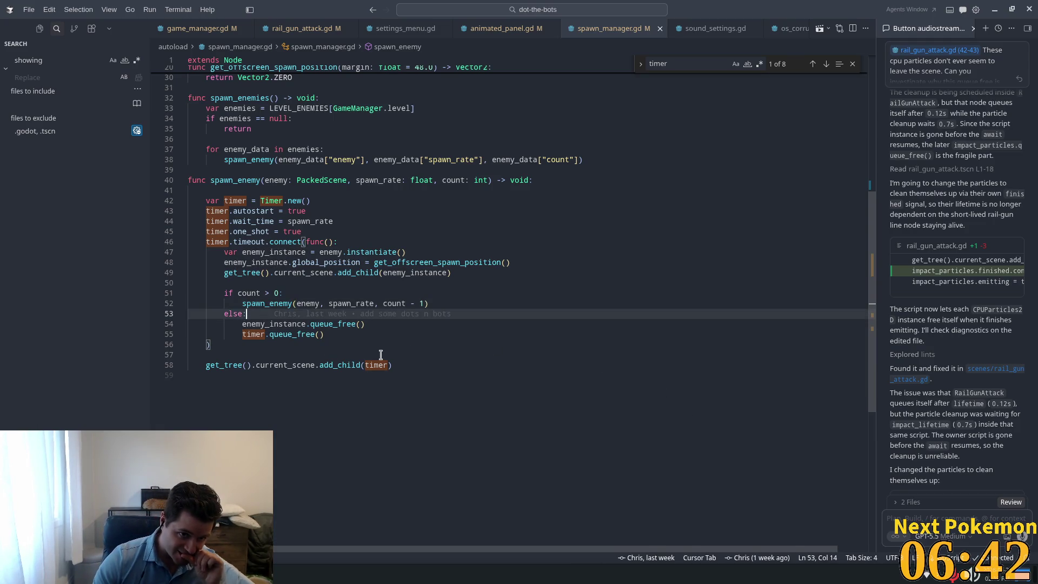
# Step: Review spawn_enemy's timer declaration and select the timer.queue_free() statement on line 55
pyautogui.click(244, 190)
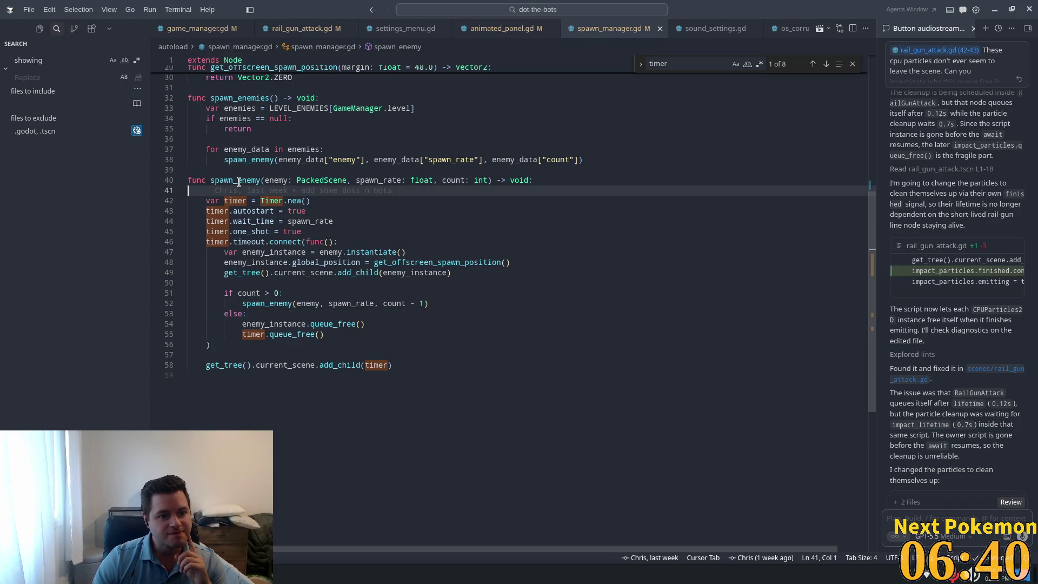
pyautogui.doubleClick(237, 180)
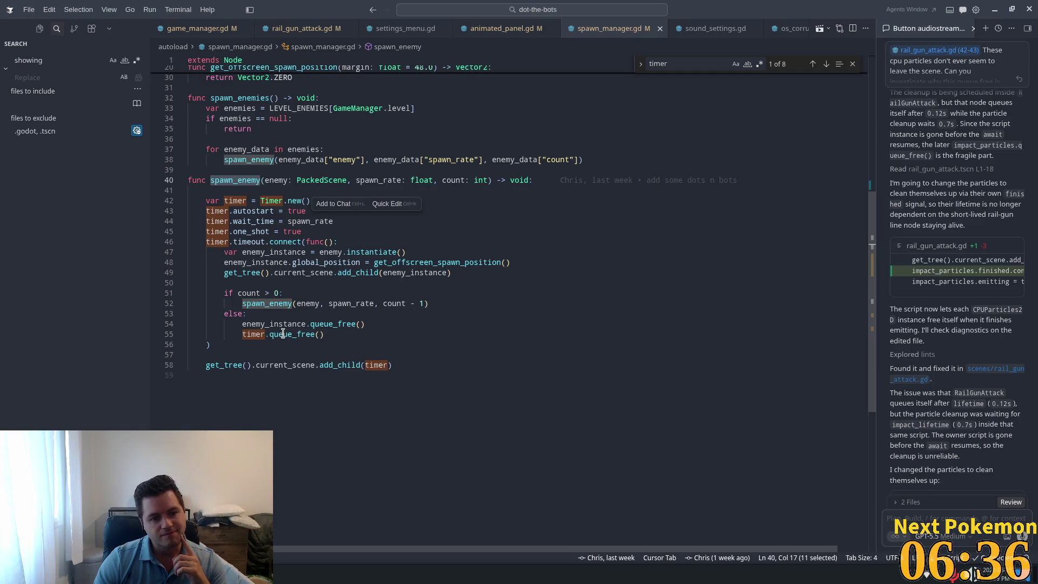
pyautogui.moveTo(285, 335)
pyautogui.click(286, 294)
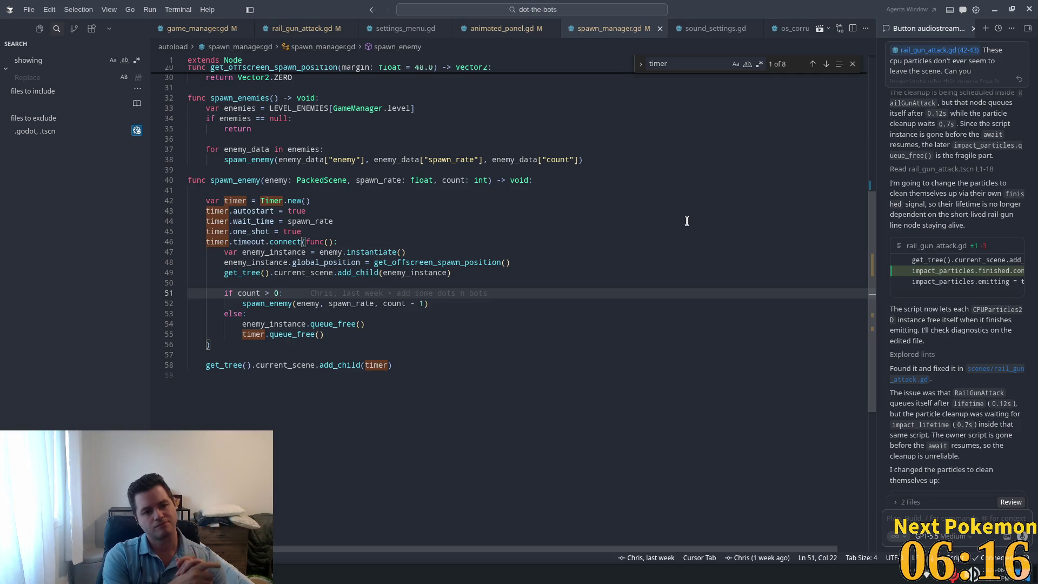
pyautogui.click(328, 252)
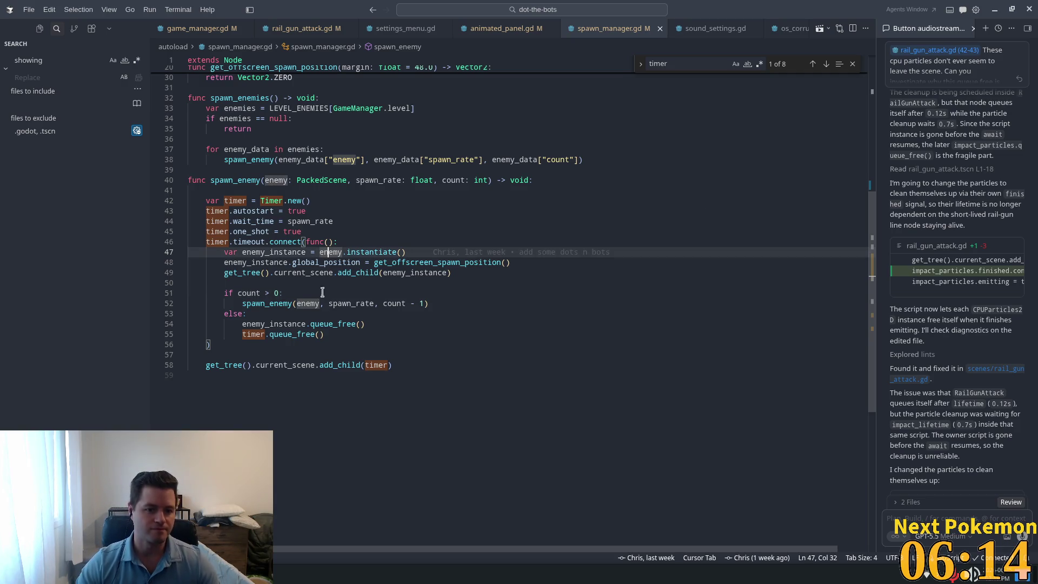
pyautogui.moveTo(325, 335); pyautogui.dragTo(242, 334)
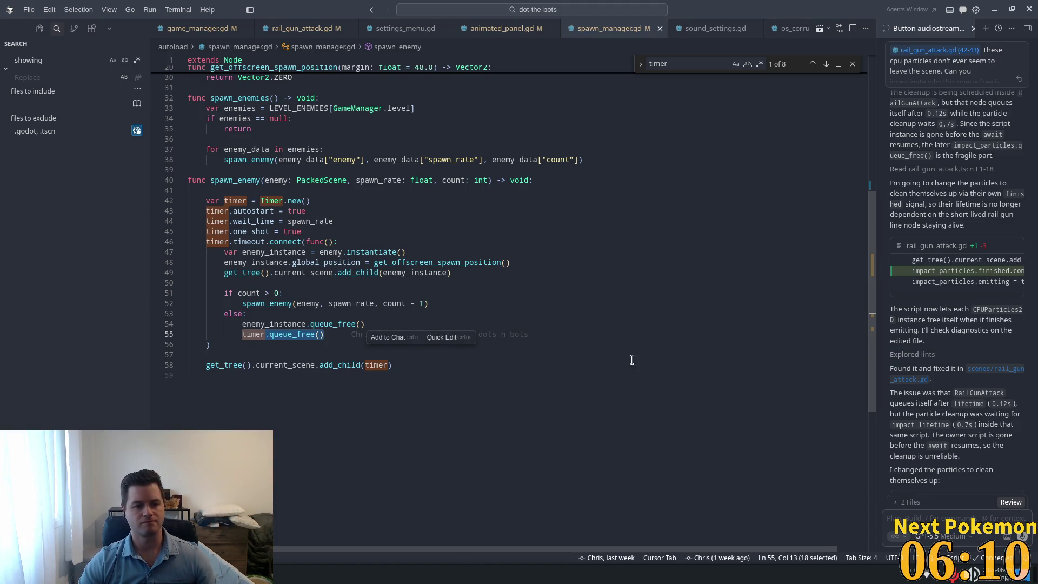
pyautogui.press('Escape')
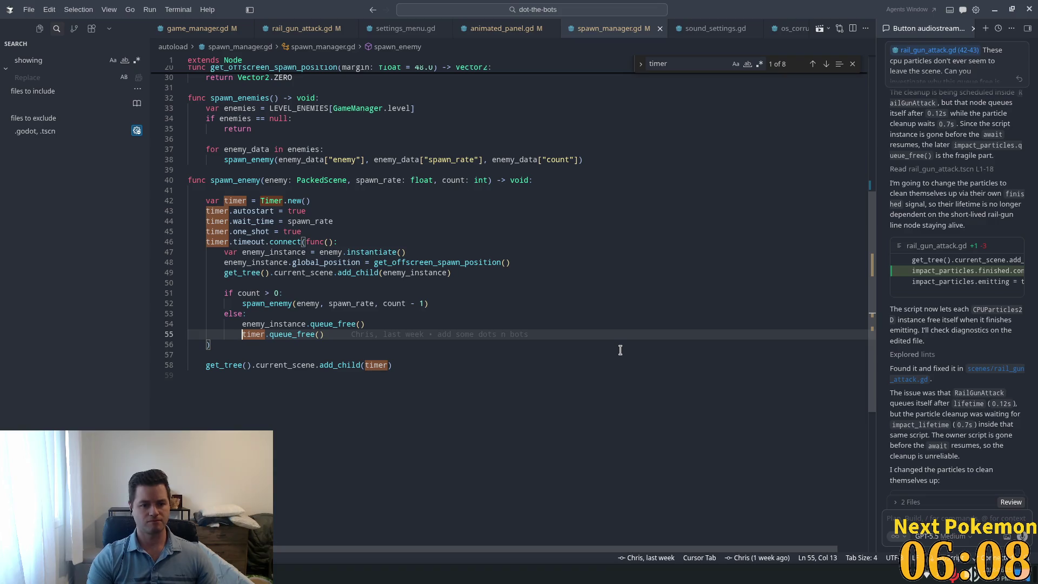
# Step: Outdent timer.queue_free() out of the else branch and add a blank line before it
pyautogui.hotkey('shift', 'Tab')
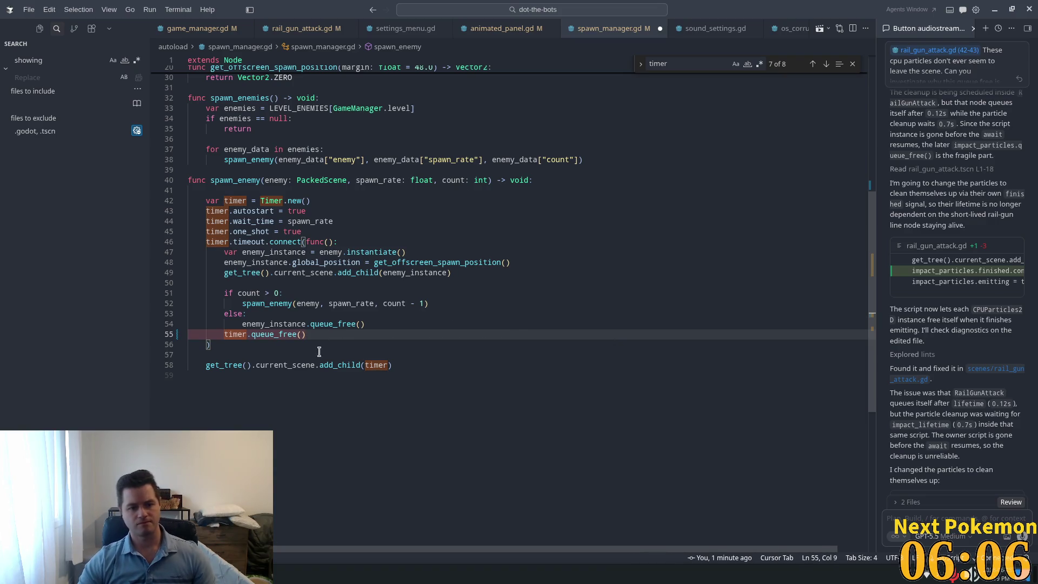
pyautogui.click(375, 324)
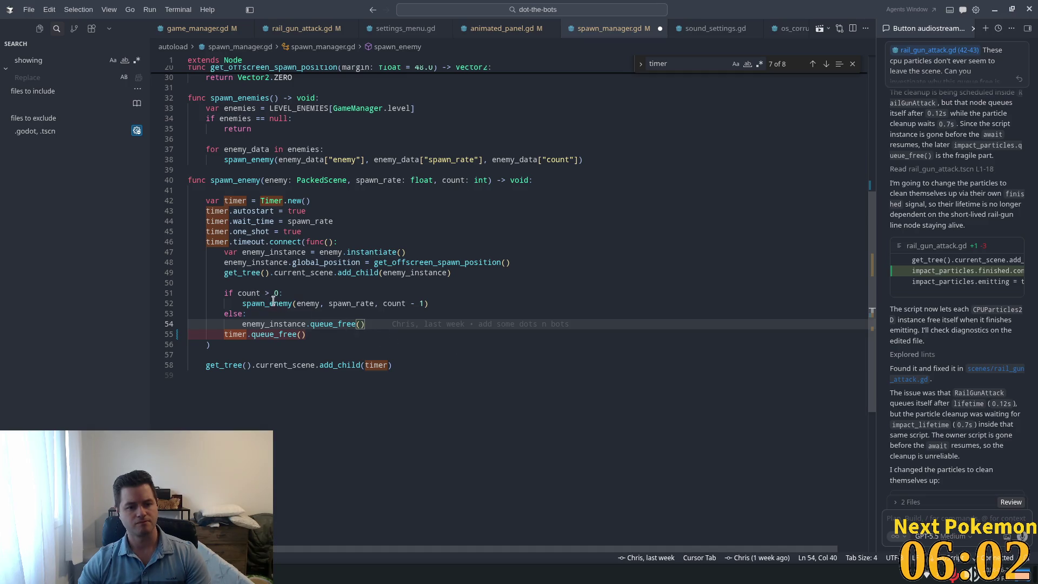
pyautogui.press('Return')
pyautogui.press('Home')
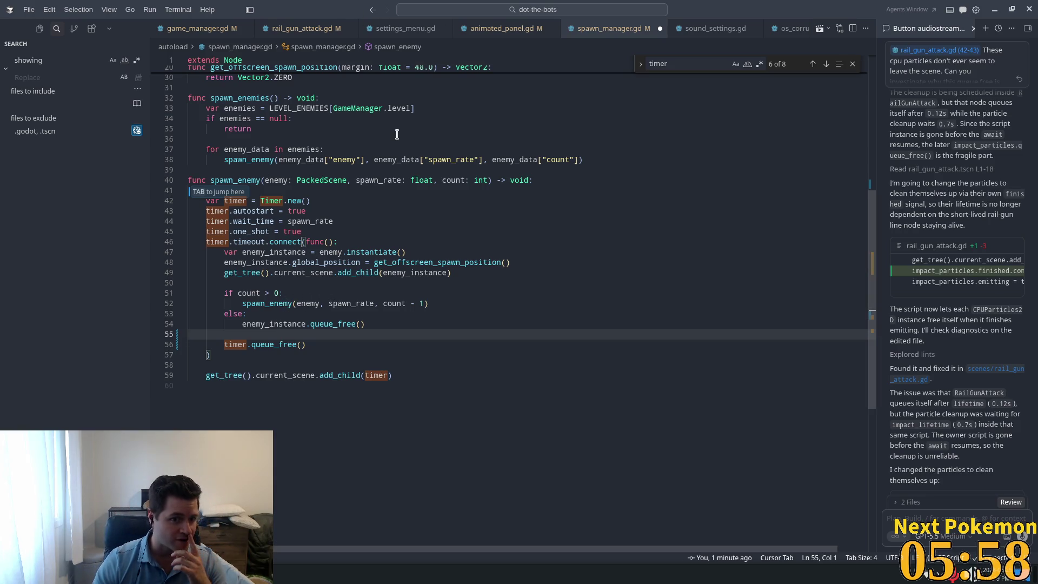
# Step: Highlight count, enemy_instance and the instantiate call to review their uses in spawn_enemy
pyautogui.doubleClick(250, 294)
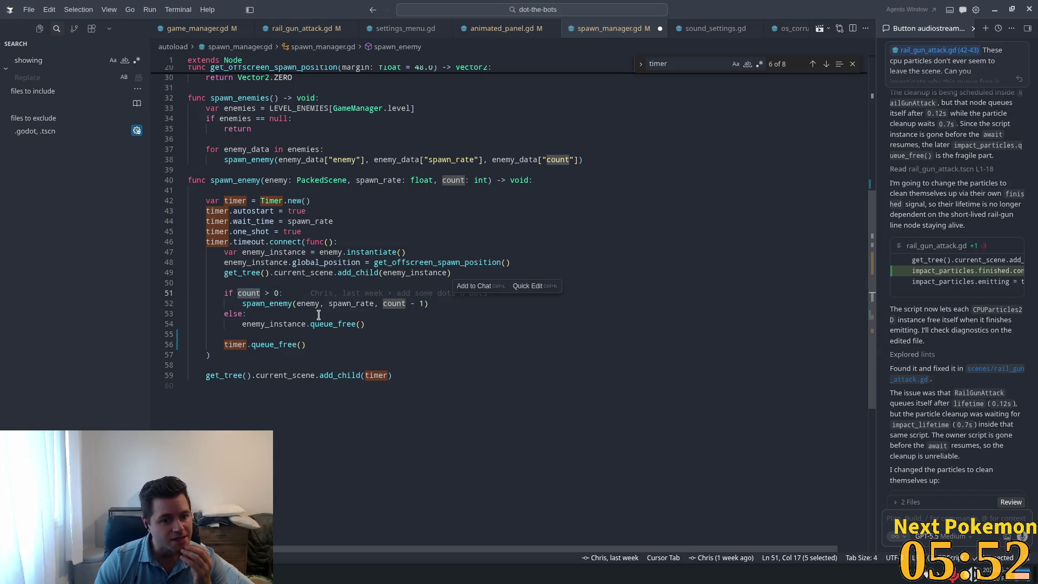
pyautogui.doubleClick(278, 325)
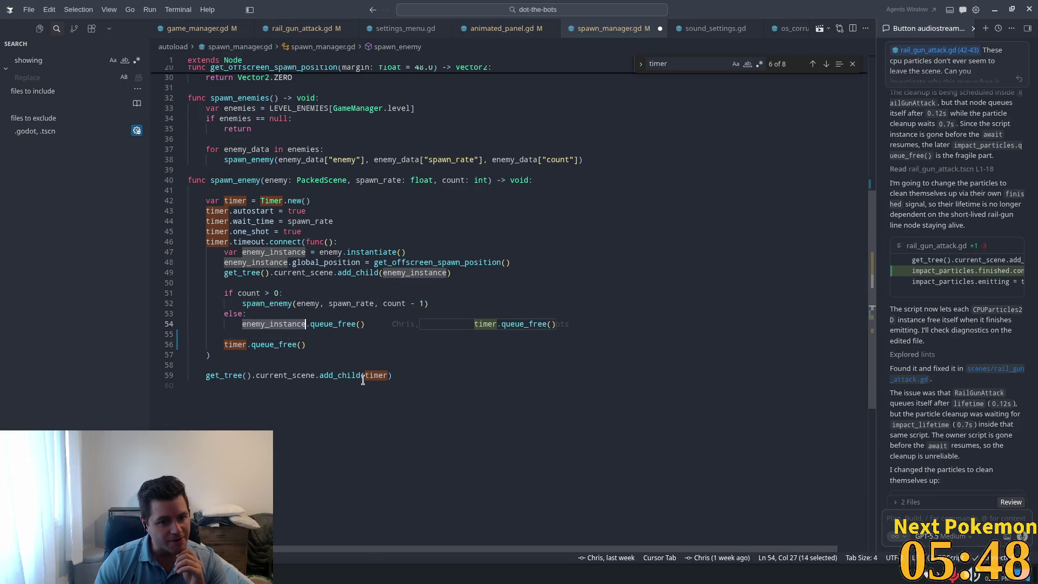
pyautogui.doubleClick(273, 253)
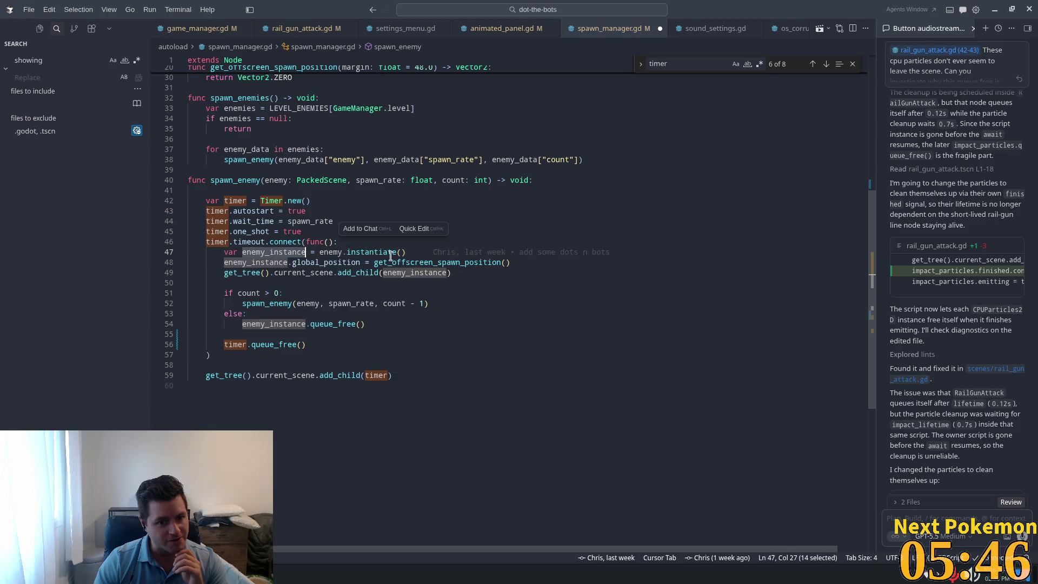
pyautogui.doubleClick(359, 252)
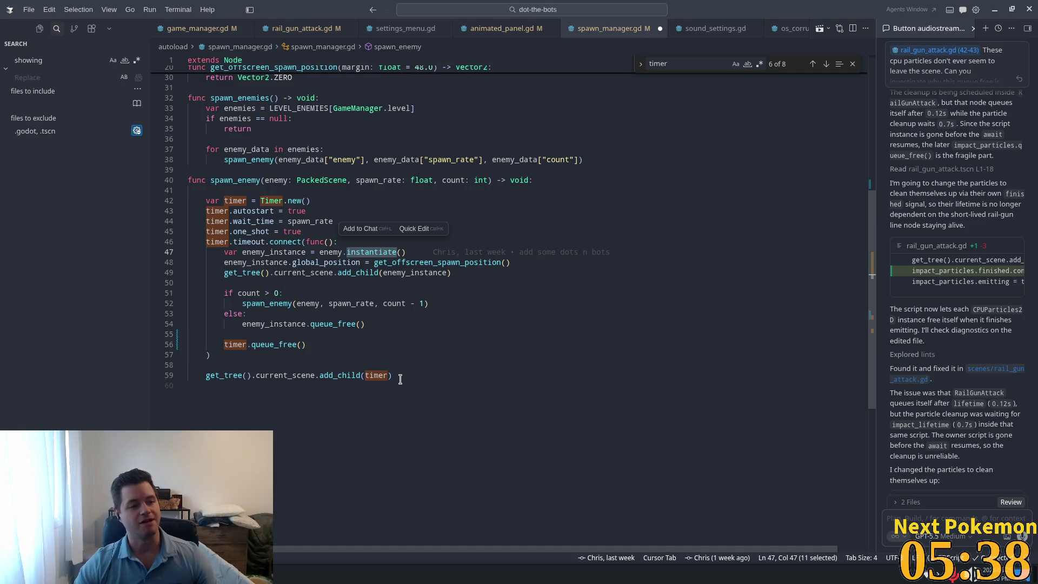
pyautogui.click(372, 304)
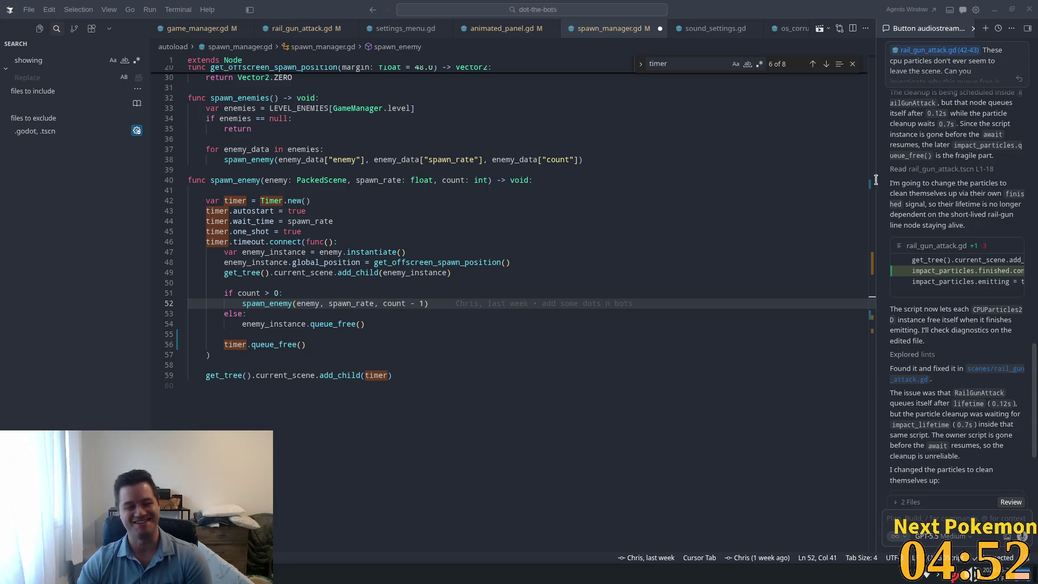
# Step: Move the enemy instantiate, position and add_child lines into the count > 0 branch
pyautogui.click(411, 242)
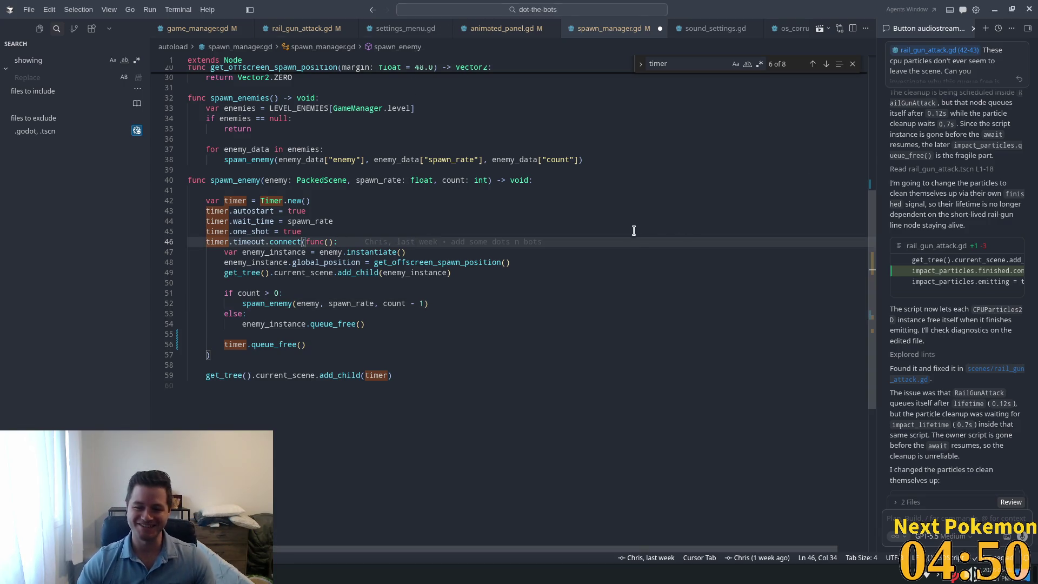
pyautogui.click(484, 252)
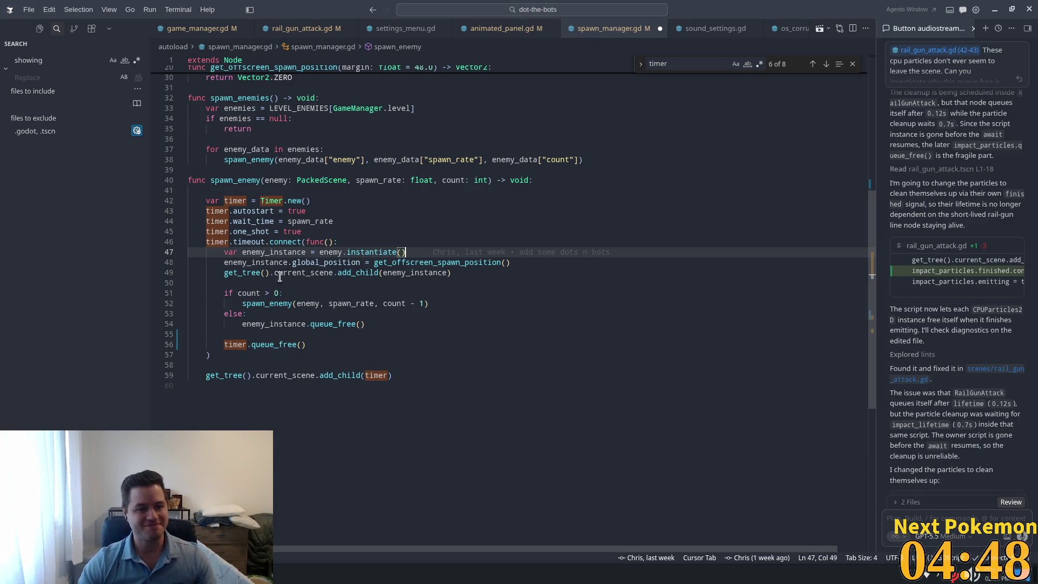
pyautogui.click(348, 263)
pyautogui.click(310, 252)
pyautogui.moveTo(465, 273)
pyautogui.mouseDown()
pyautogui.moveTo(233, 264)
pyautogui.moveTo(225, 253)
pyautogui.mouseUp()
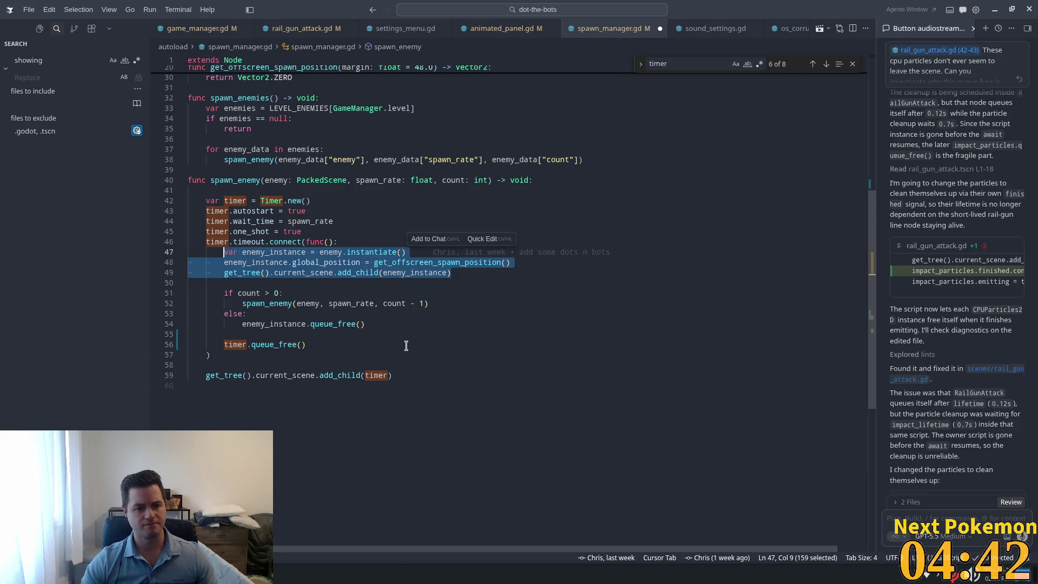
pyautogui.press('BackSpace')
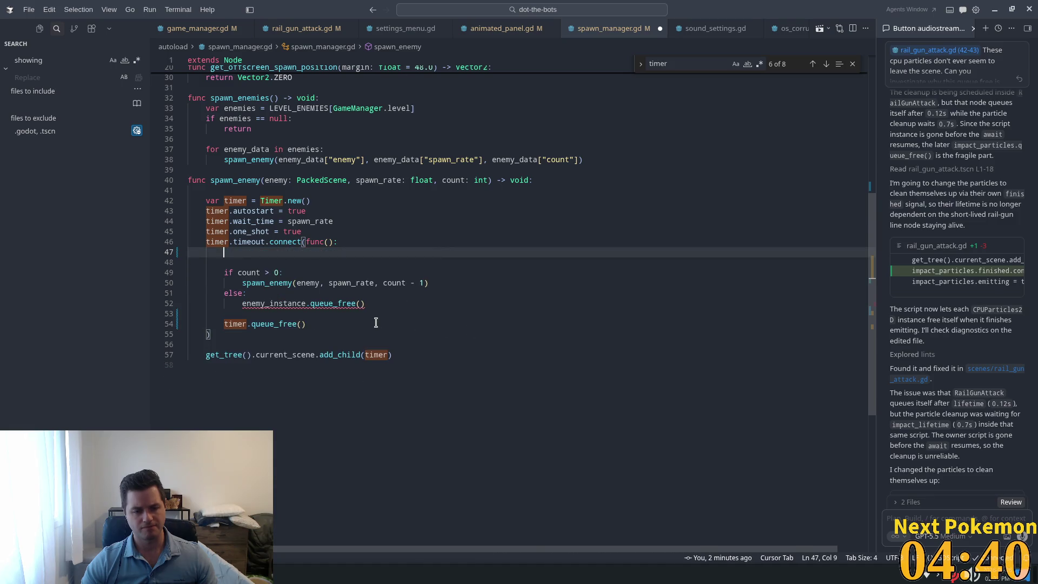
pyautogui.press('Delete')
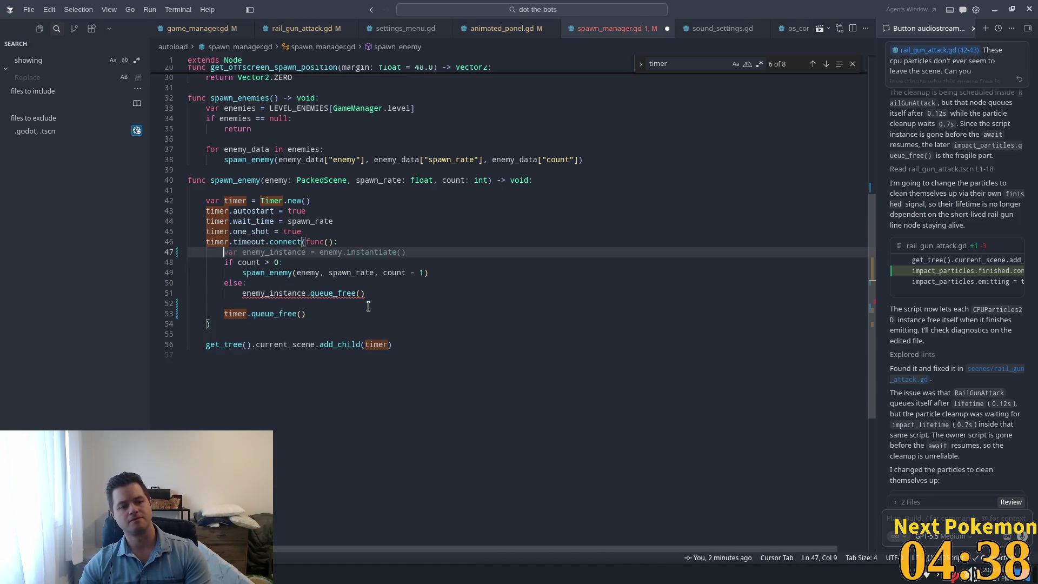
pyautogui.hotkey('ctrl', 'shift', 'k')
pyautogui.press('End')
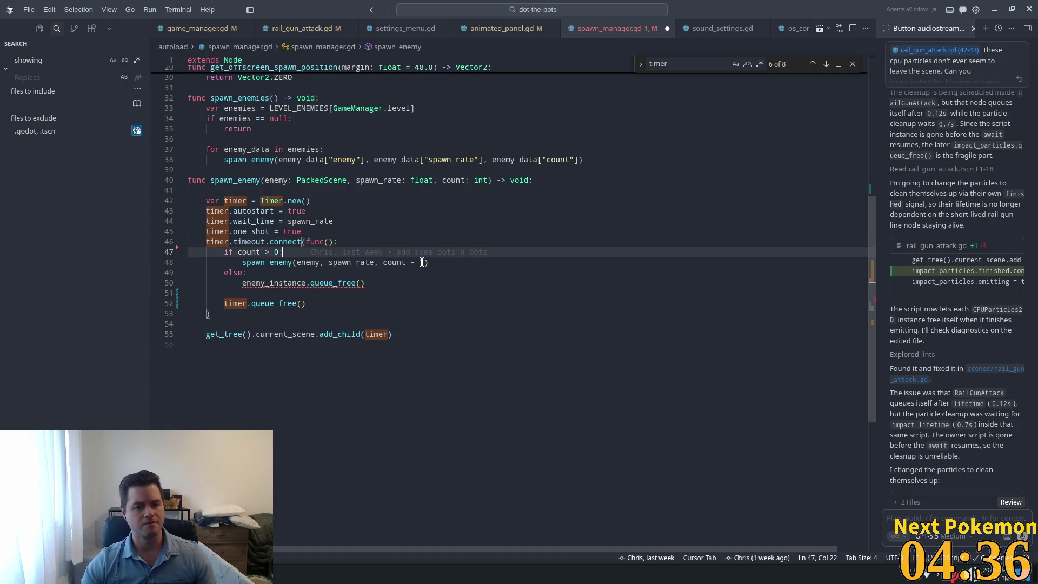
pyautogui.press('Return')
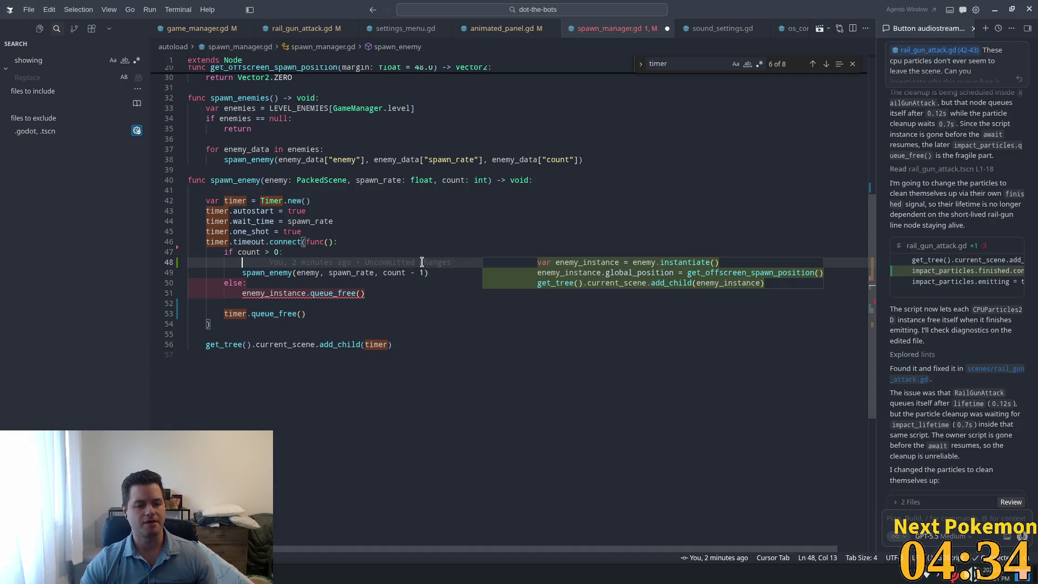
pyautogui.press('Tab')
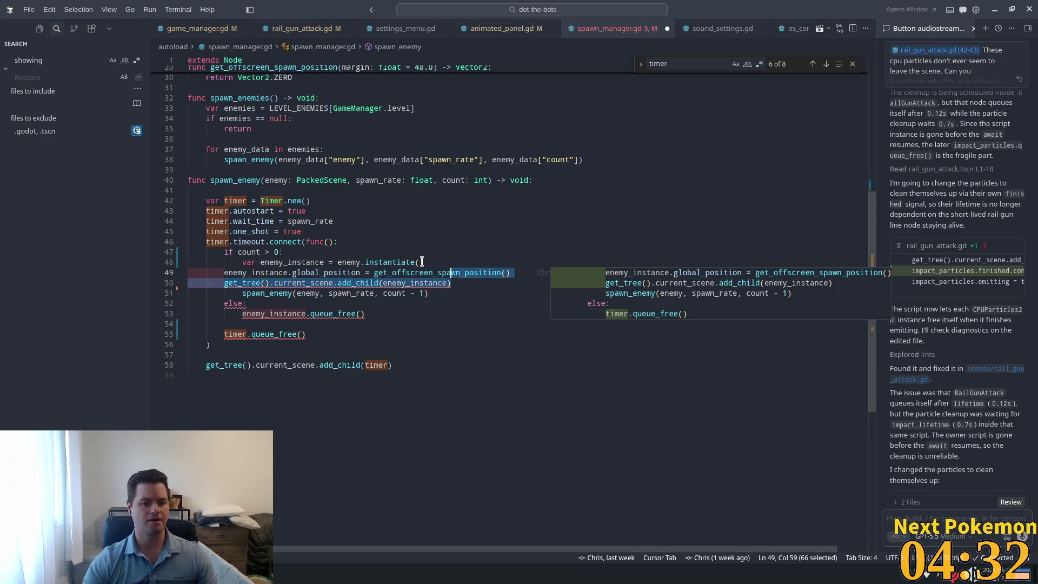
pyautogui.press('Tab')
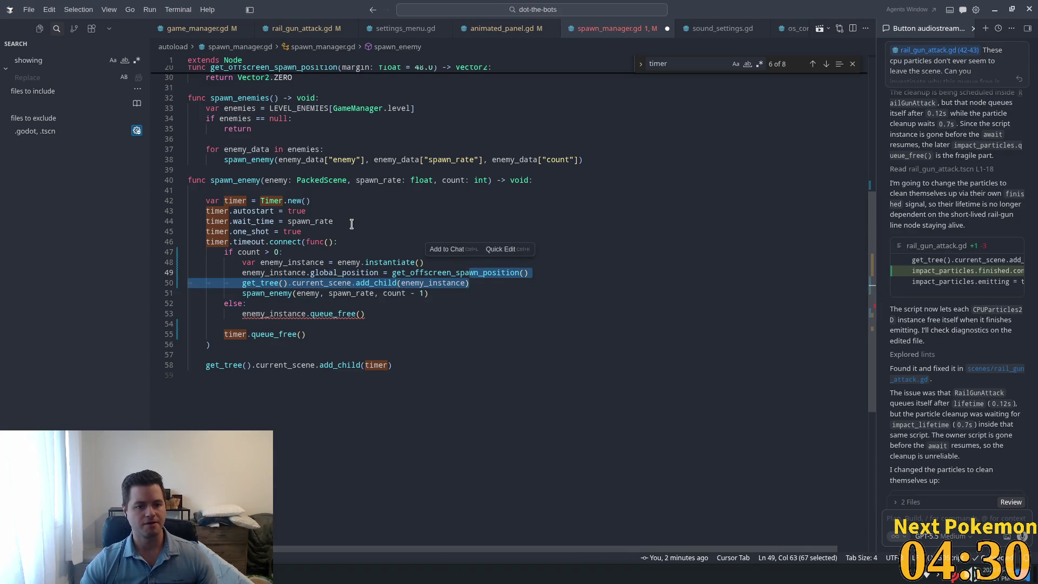
pyautogui.click(351, 224)
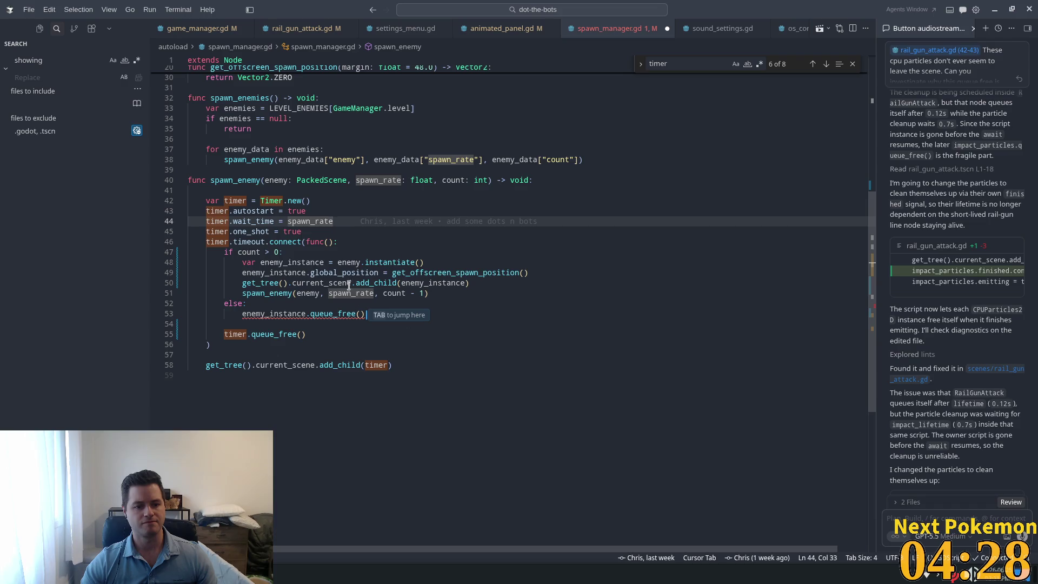
# Step: Delete the else branch along with its enemy cleanup line
pyautogui.click(428, 271)
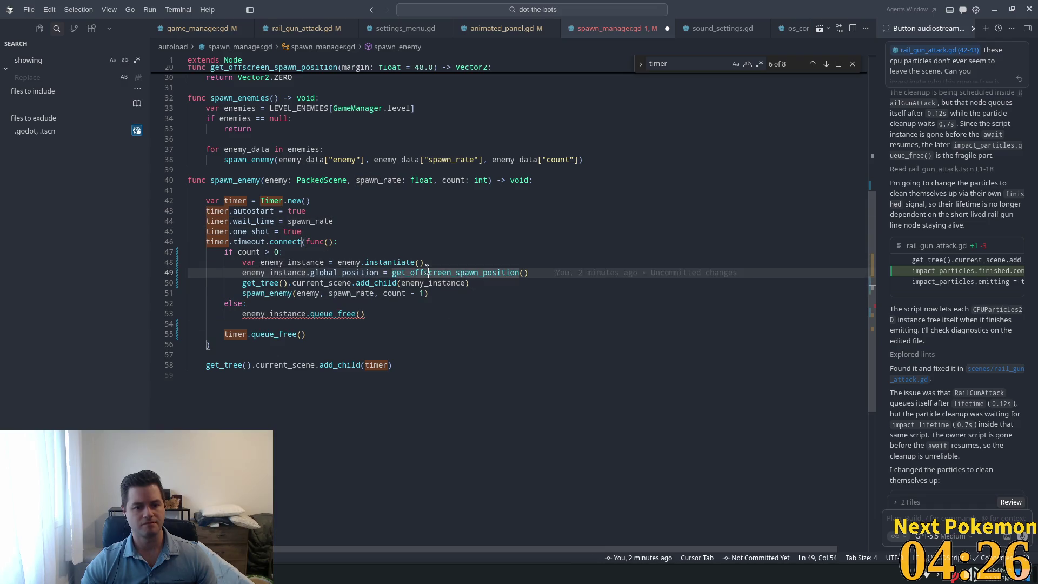
pyautogui.click(343, 211)
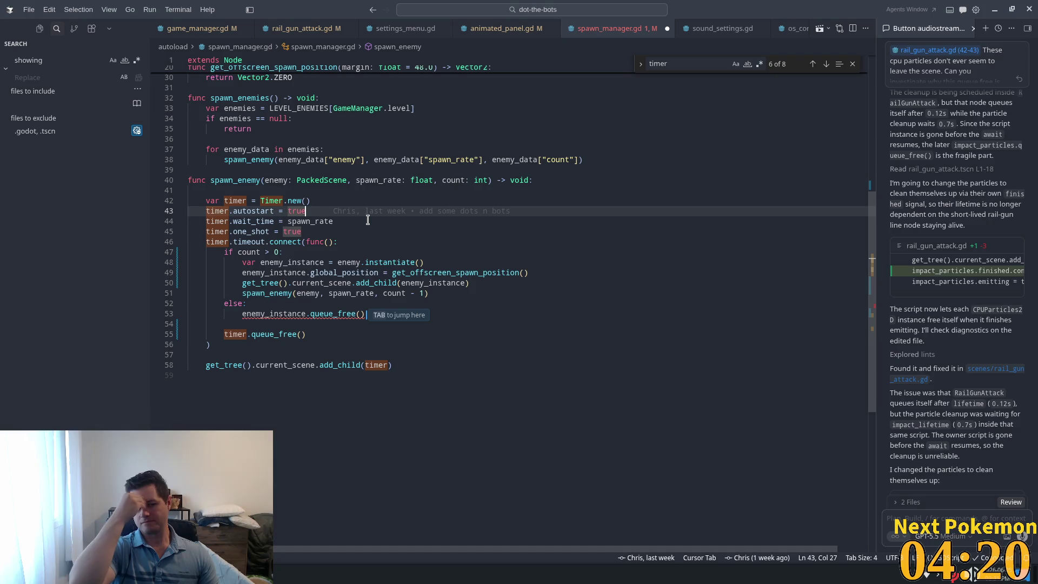
pyautogui.click(379, 314)
pyautogui.hotkey('shift', 'Up')
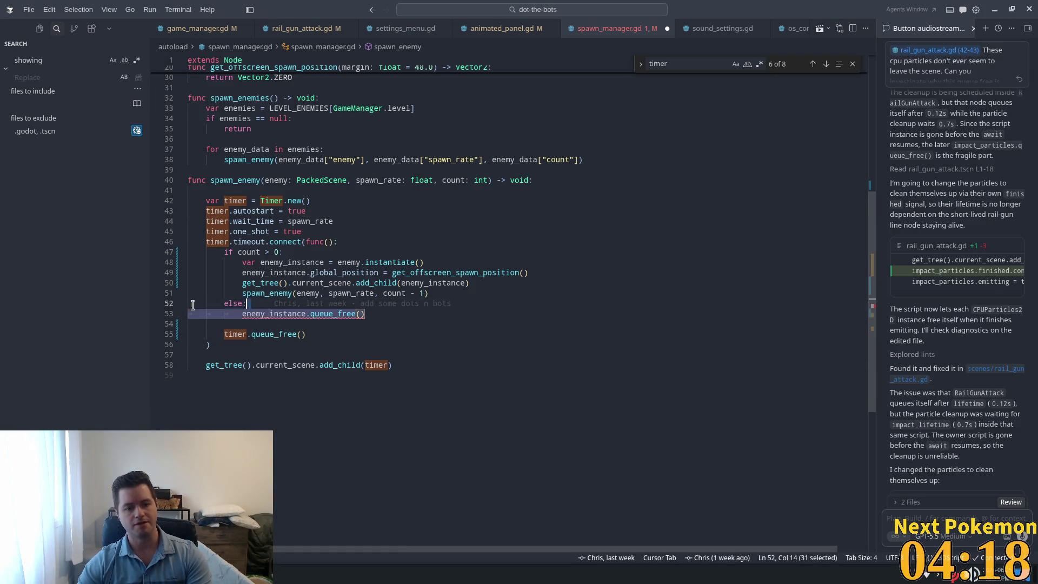
pyautogui.press('BackSpace')
pyautogui.hotkey('ctrl', 'shift', 'k')
# Step: Save spawn_manager.gd and launch the game in debug mode with F5
pyautogui.click(301, 314)
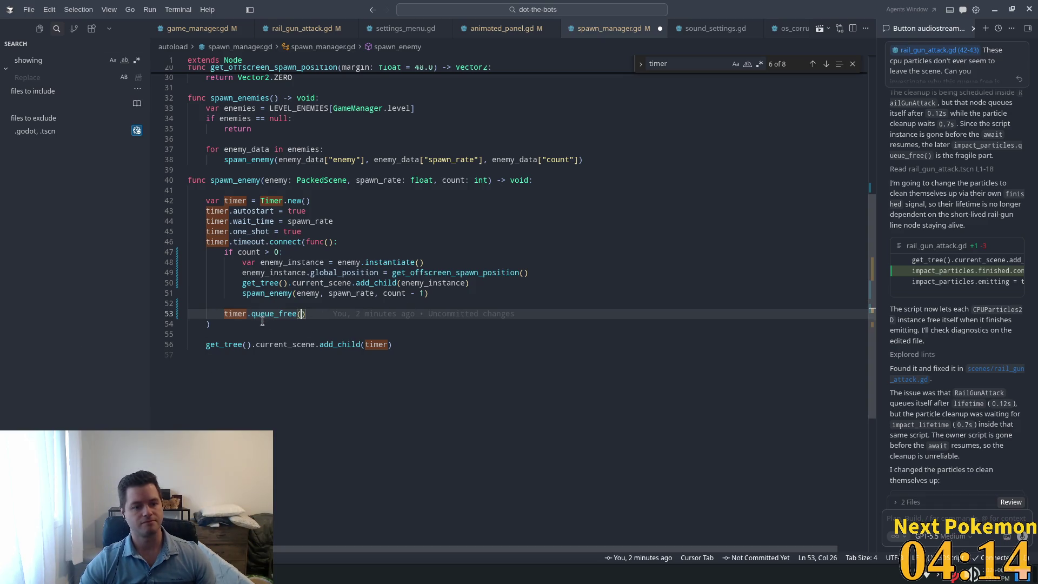
pyautogui.click(428, 292)
pyautogui.hotkey('ctrl', 's')
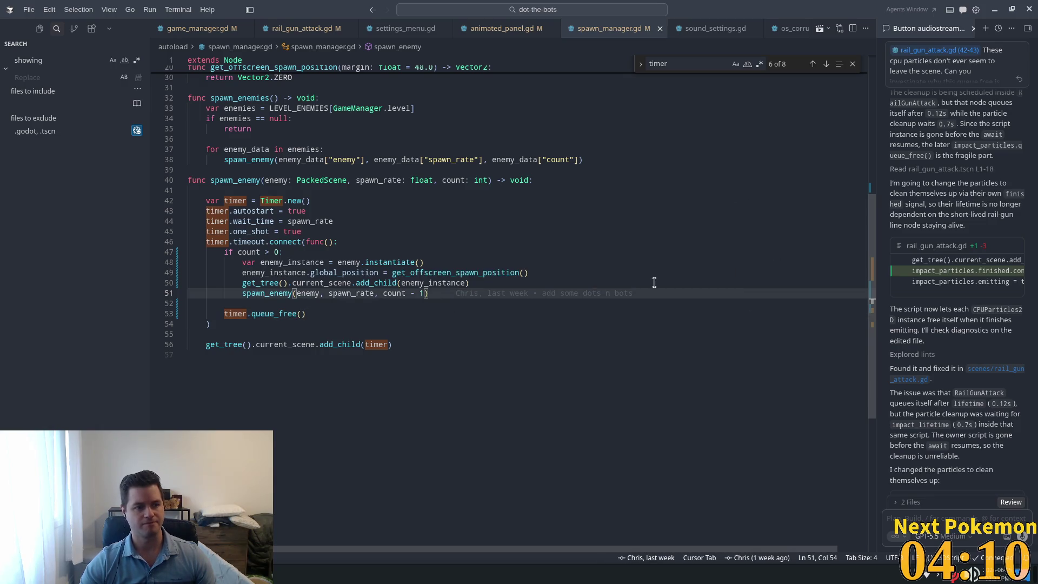
pyautogui.hotkey('alt', 'Tab')
pyautogui.press('F5')
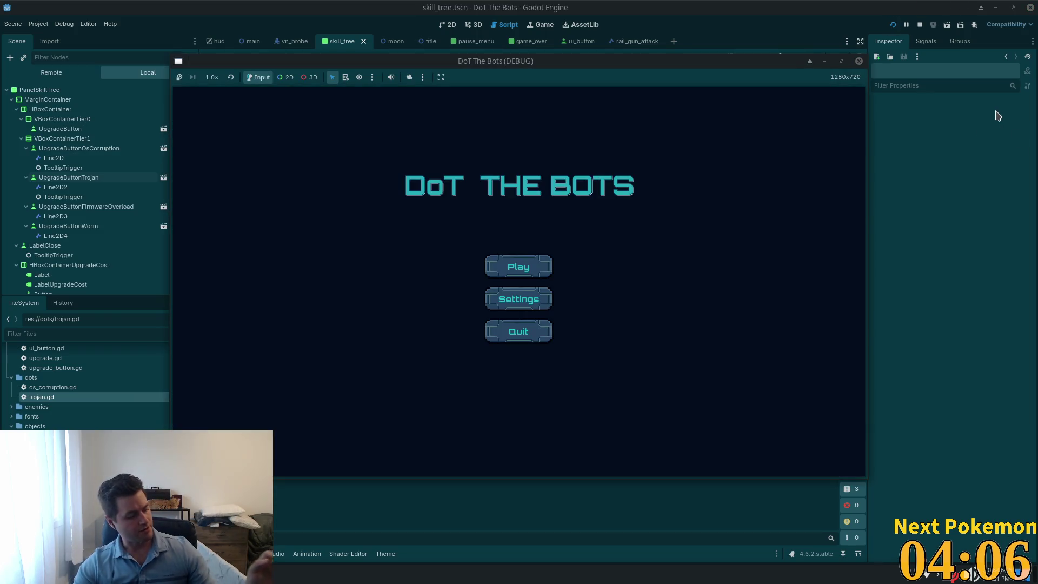
# Step: Start a new game from the title screen and browse Main's children in the Remote scene tree
pyautogui.click(508, 270)
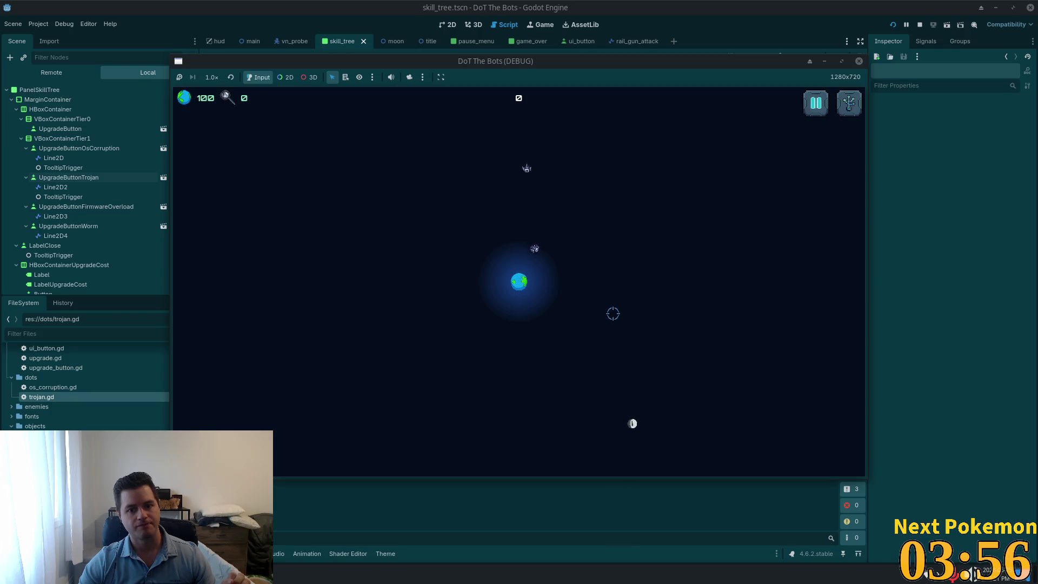
pyautogui.click(76, 73)
pyautogui.click(12, 187)
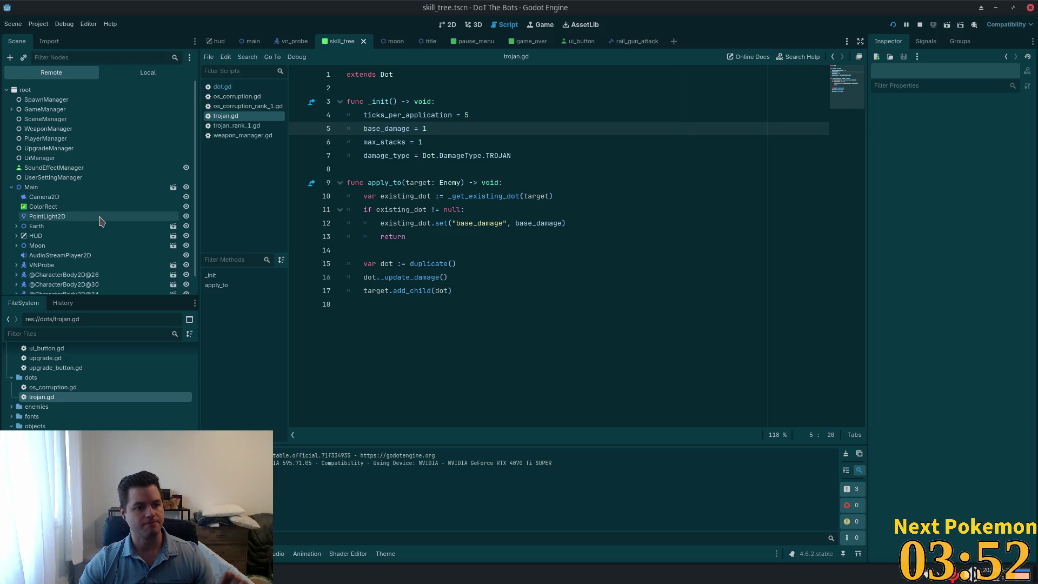
pyautogui.scroll(-2, 104, 223)
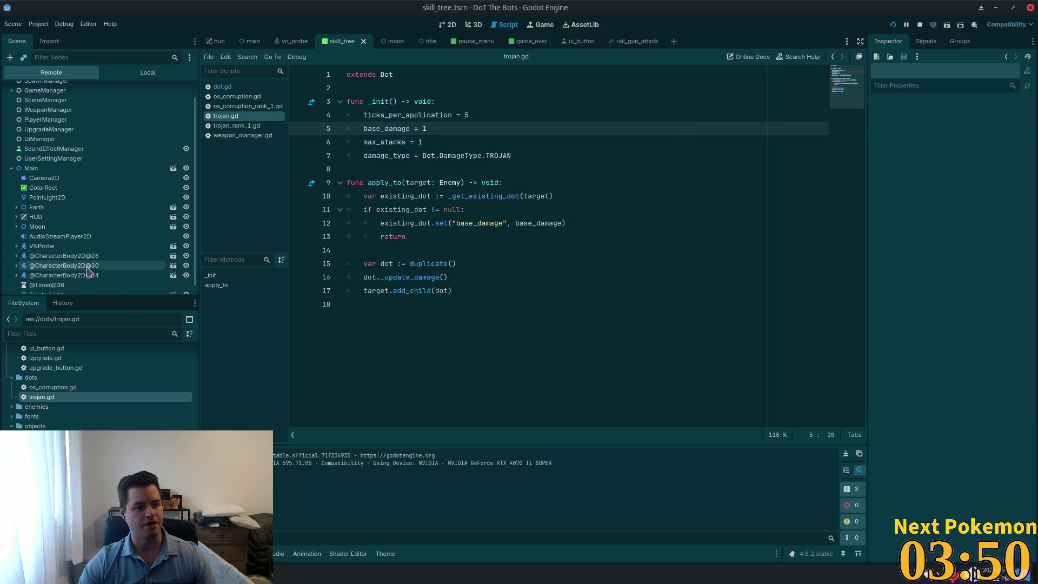
pyautogui.scroll(-1, 97, 270)
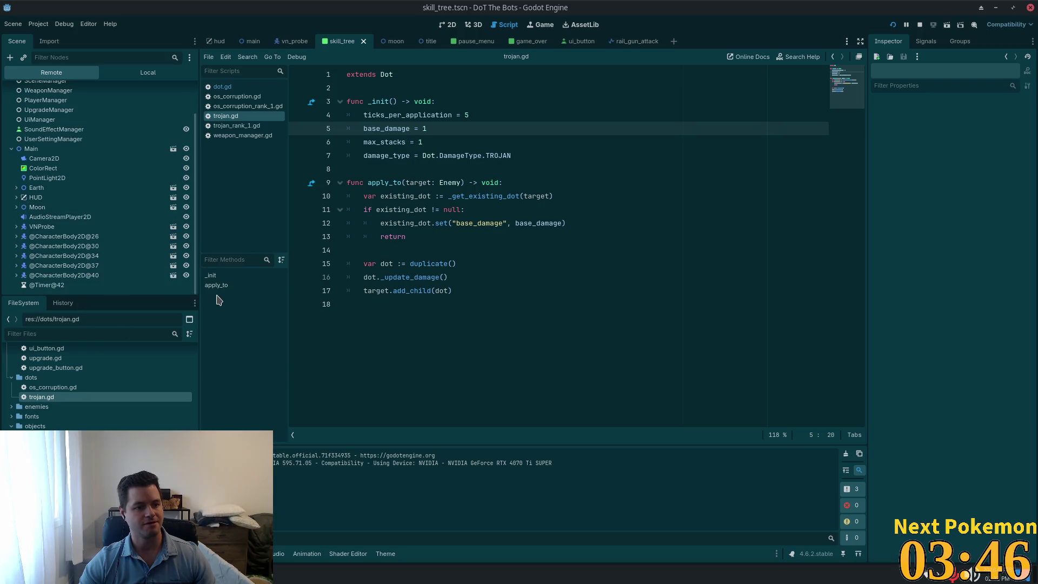
pyautogui.scroll(-1, 61, 207)
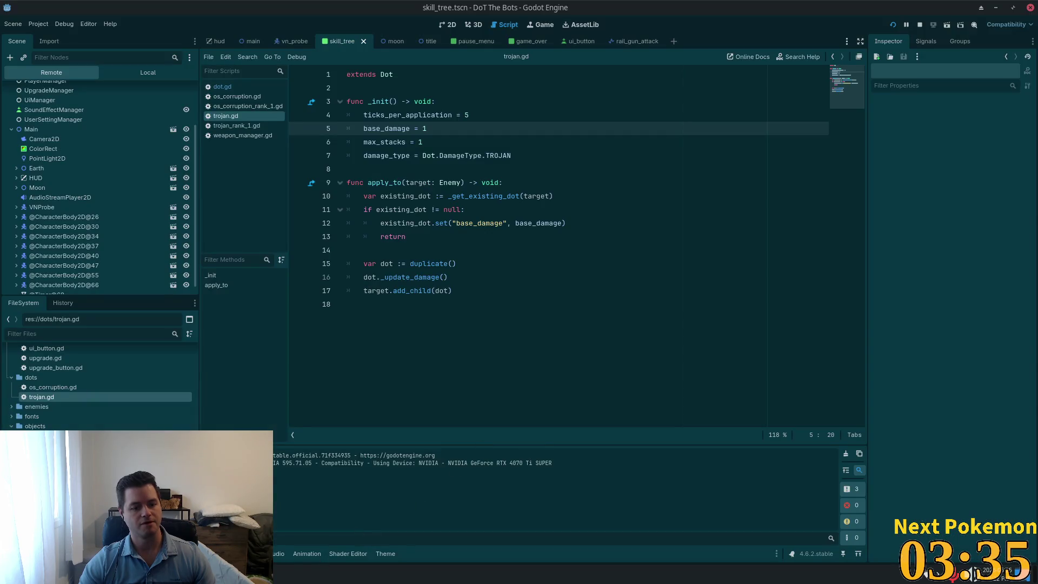
# Step: Return to the running game and try the second skill-tree upgrade, refused for insufficient research points
pyautogui.hotkey('alt', 'Tab')
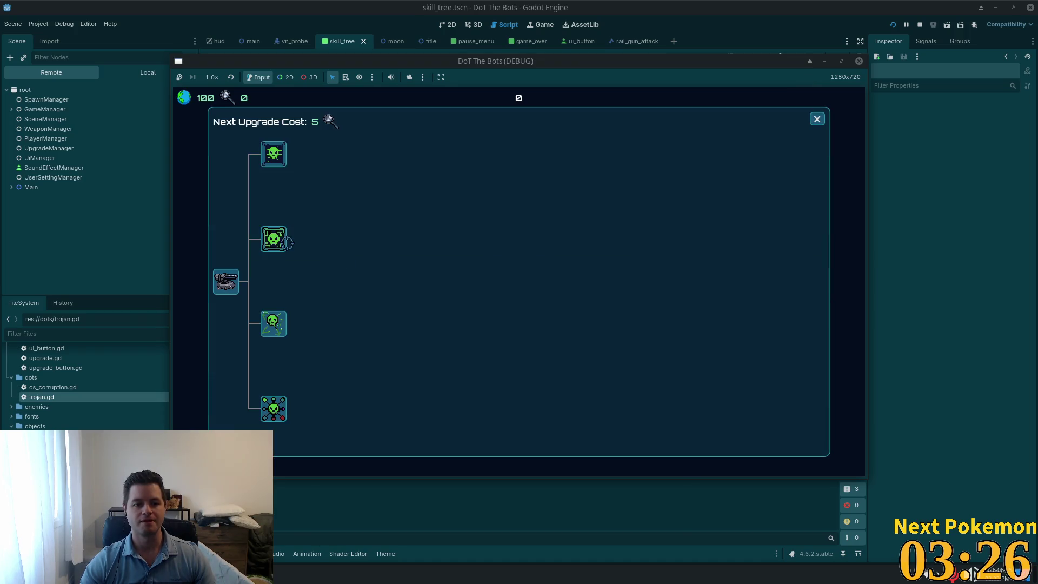
pyautogui.click(286, 242)
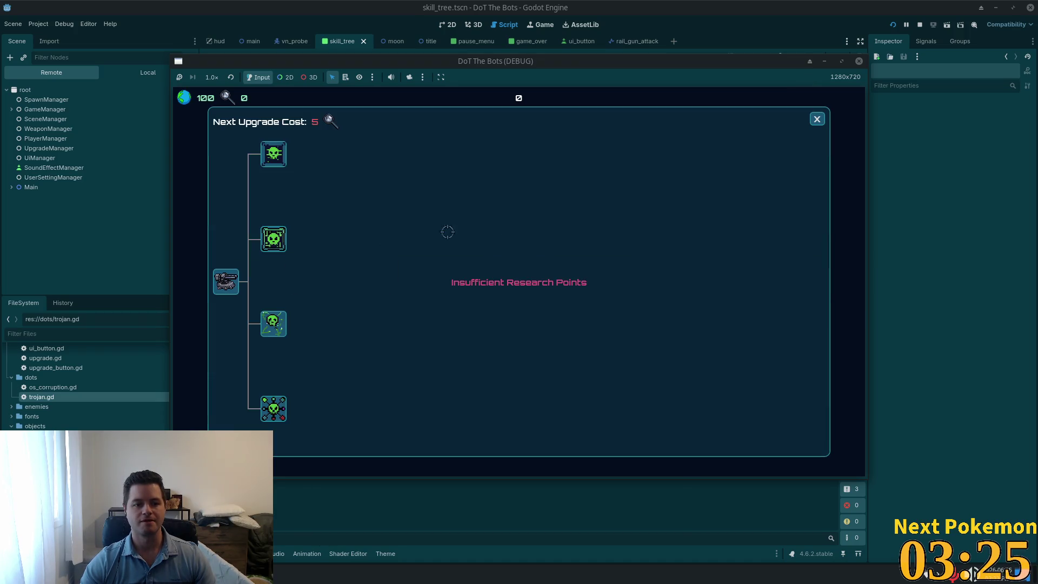
# Step: Play until 5 research points, then buy the top skill-tree upgrade, raising the next cost to 10
pyautogui.click(817, 119)
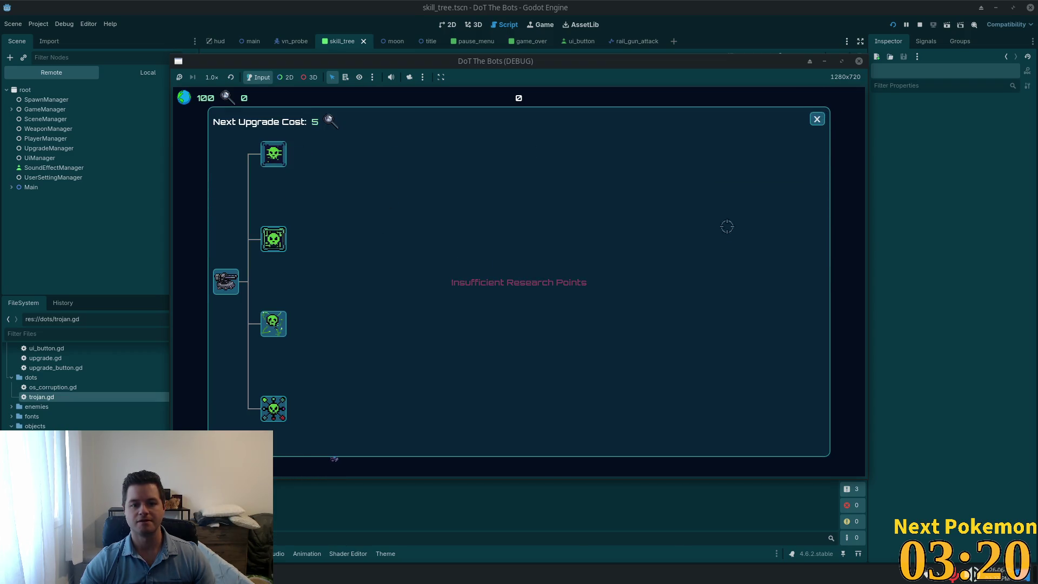
pyautogui.press('Escape')
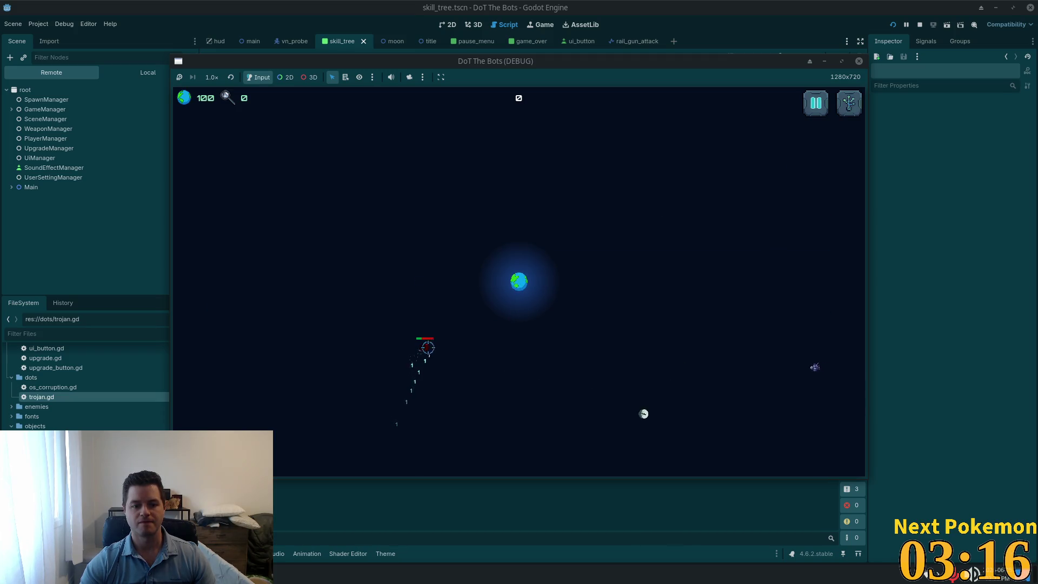
pyautogui.press('Tab')
pyautogui.press('Escape')
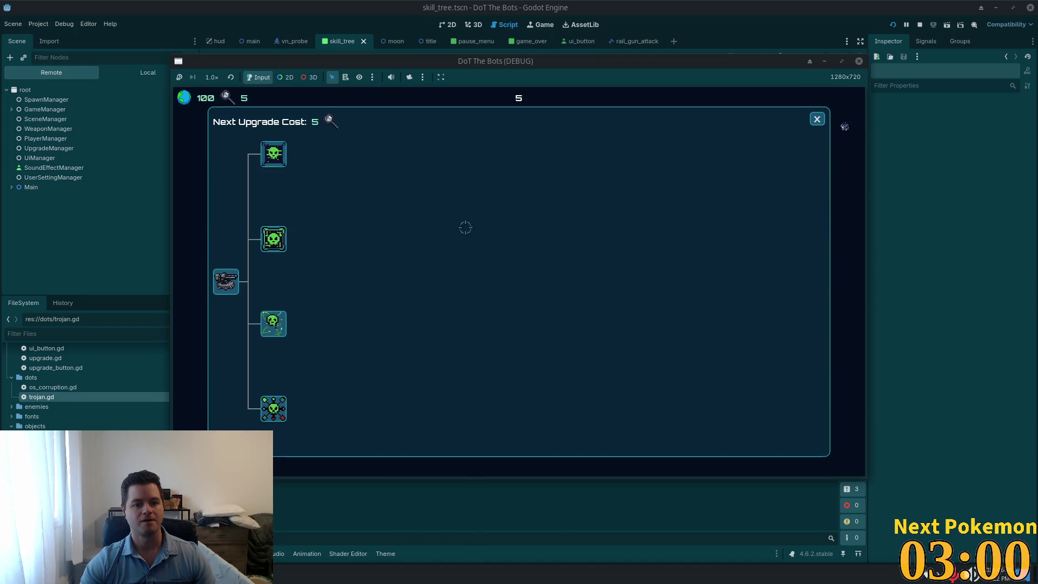
pyautogui.click(274, 154)
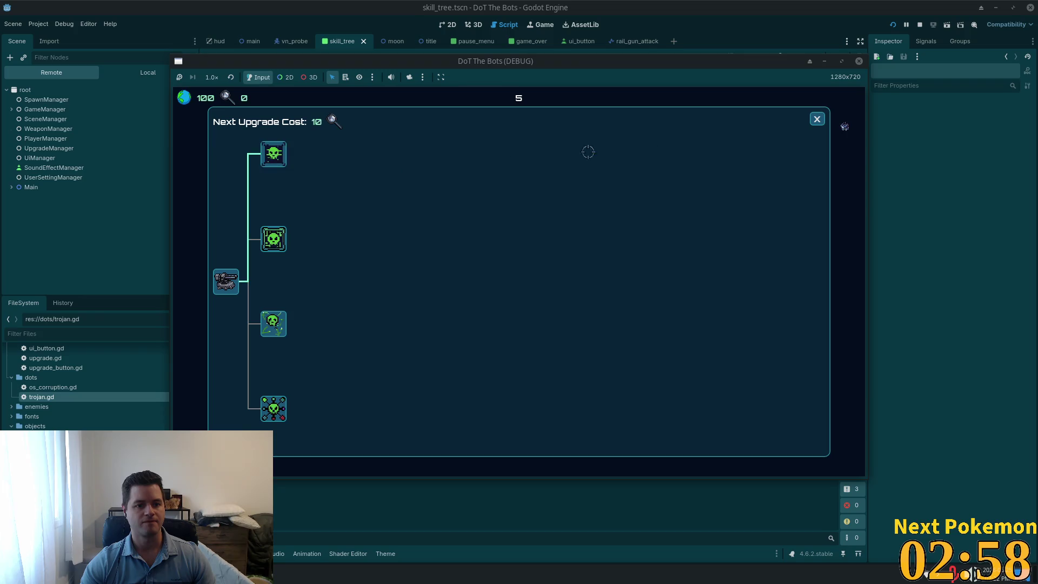
# Step: Close the upgrade panel and play on until GAME OVER! with a score of 41
pyautogui.click(817, 119)
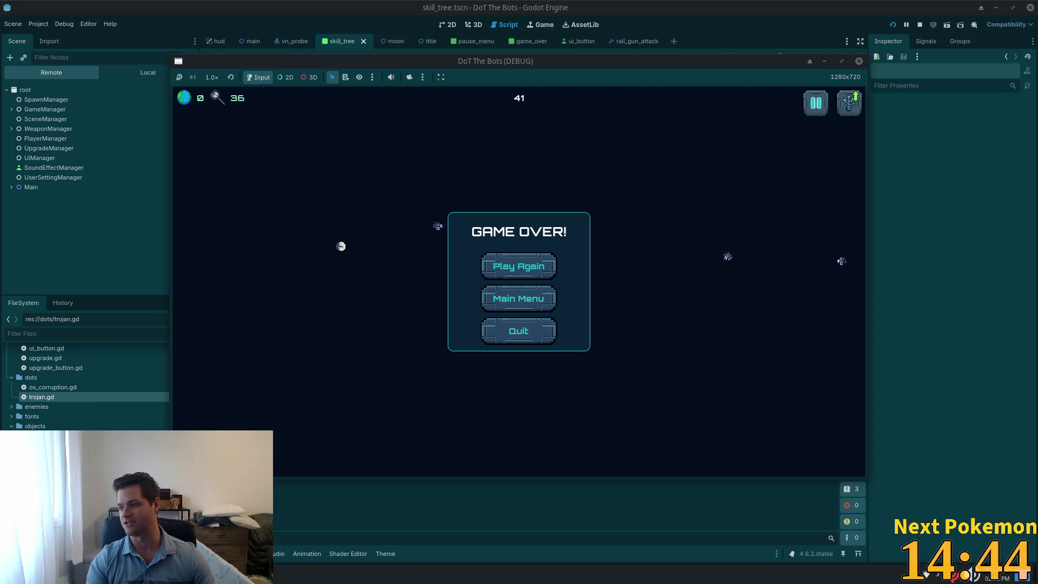
pyautogui.hotkey('alt', 'Tab')
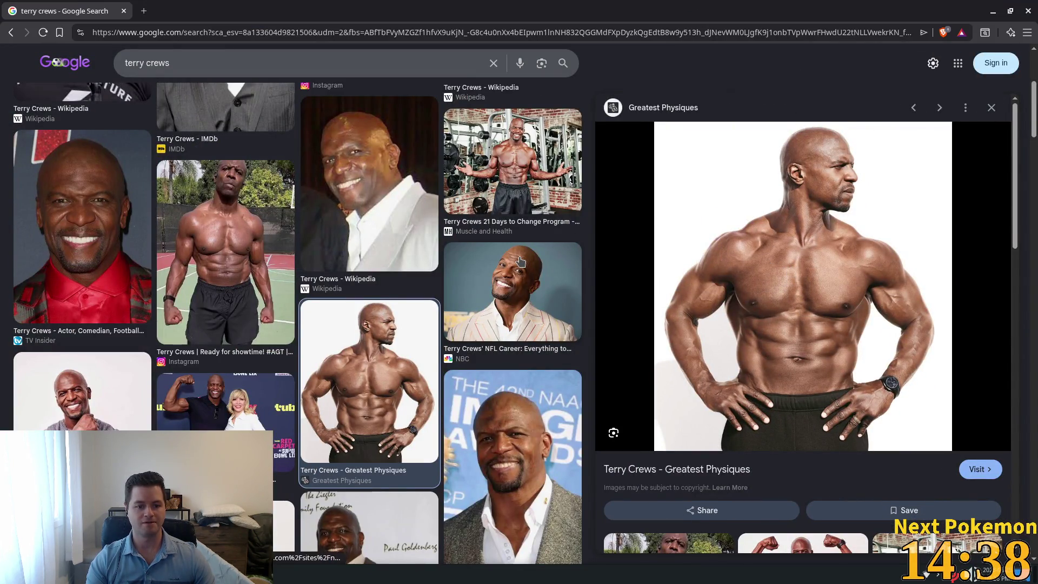
pyautogui.scroll(-5, 521, 262)
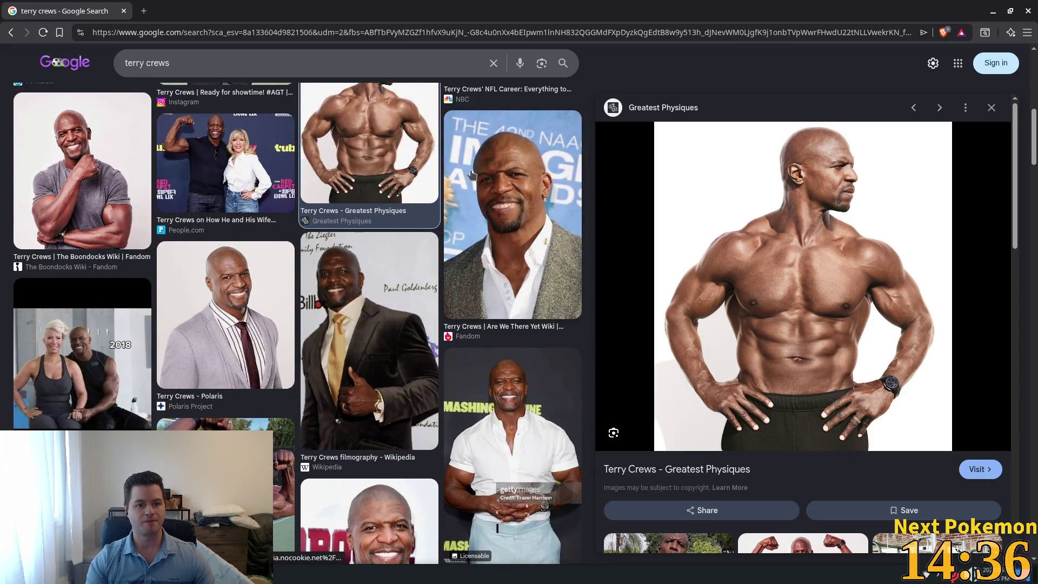
pyautogui.scroll(4, 453, 203)
pyautogui.scroll(5, 453, 202)
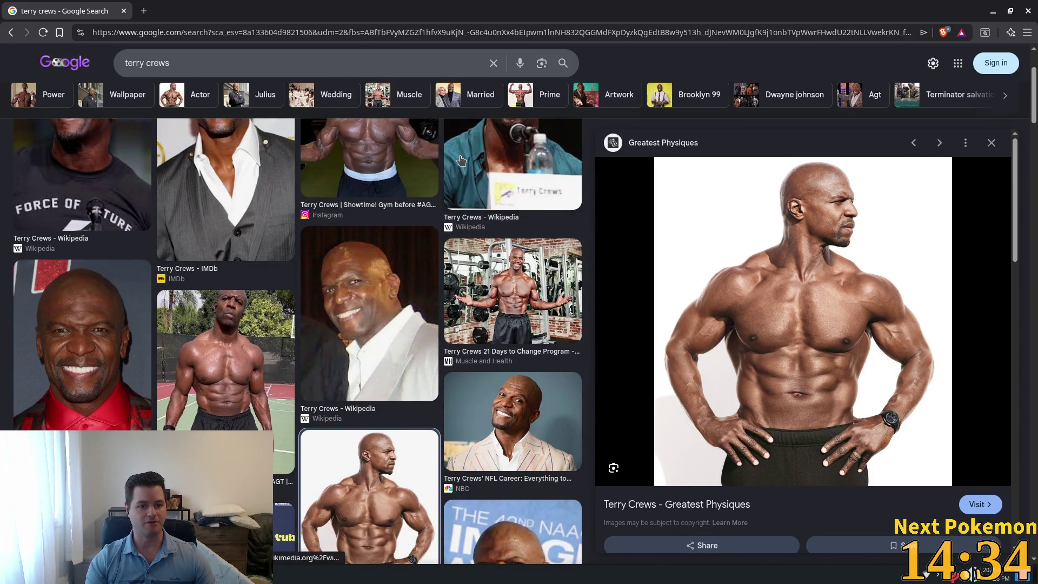
pyautogui.scroll(2, 371, 188)
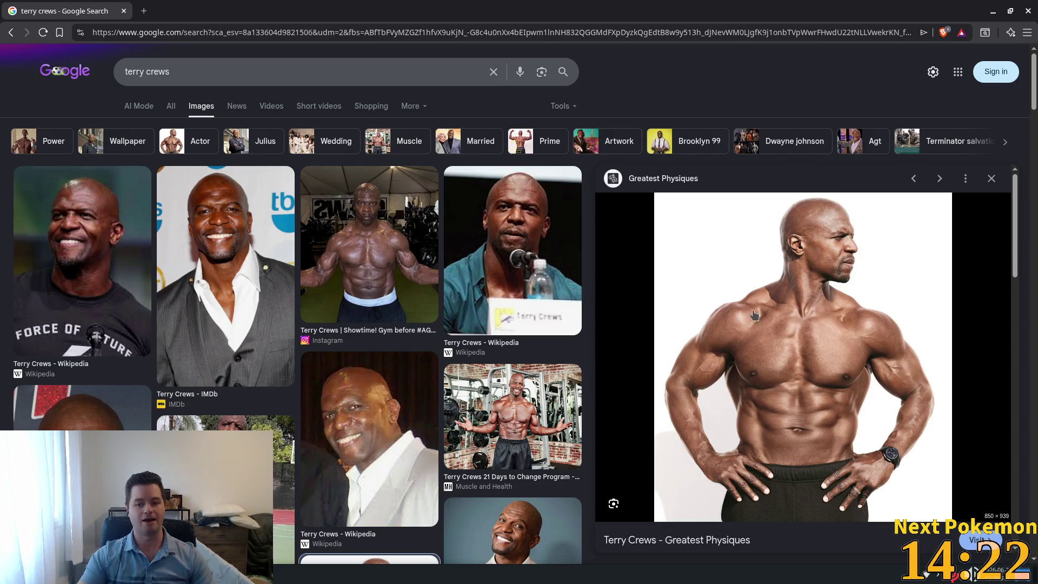
pyautogui.hotkey('alt', 'Tab')
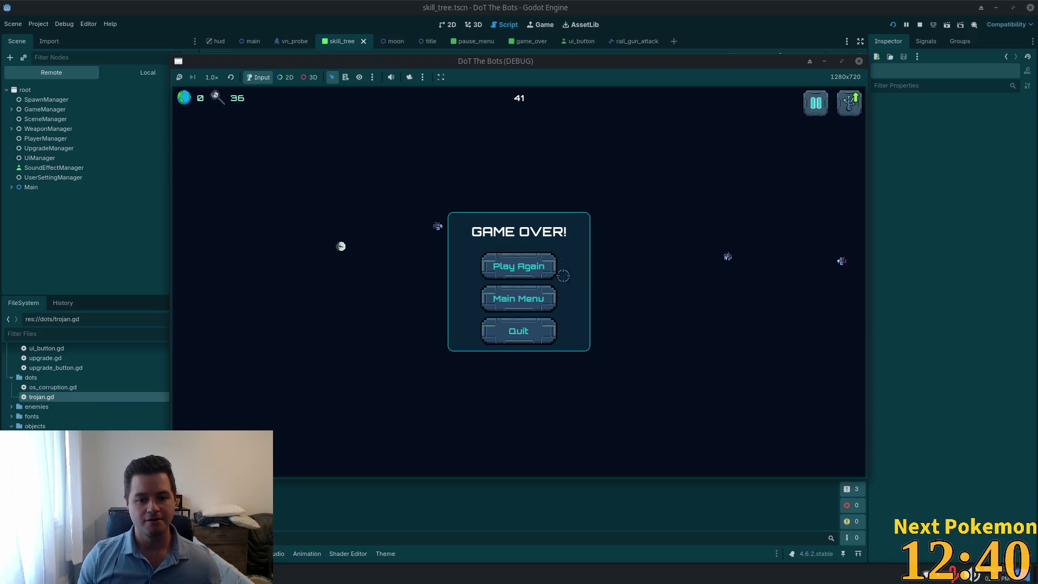
# Step: Choose Play Again and play another round through to the next Game Over
pyautogui.click(543, 269)
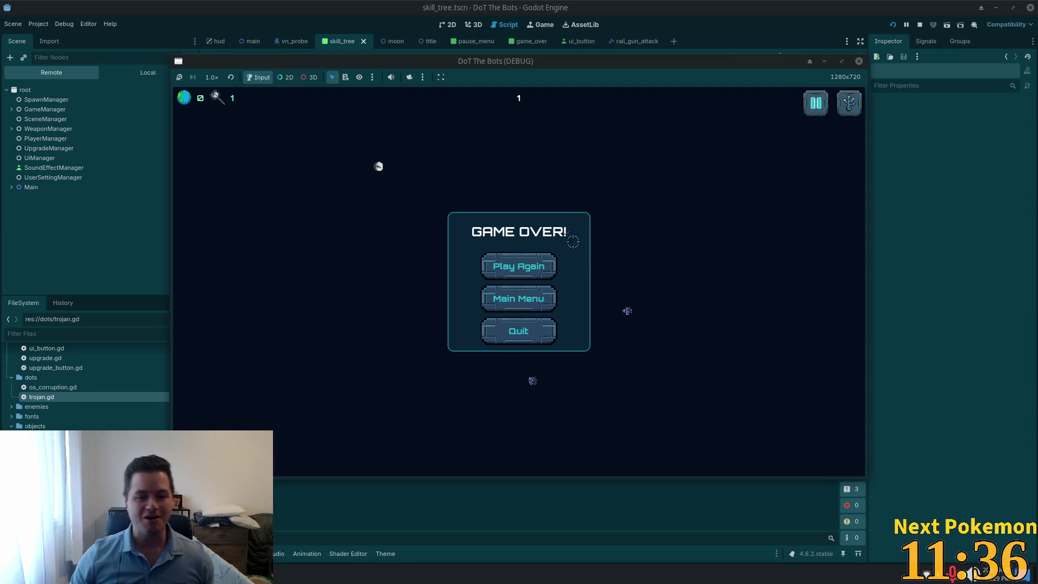
# Step: Start a fresh round and beam three bots to earn 5 research points
pyautogui.click(522, 268)
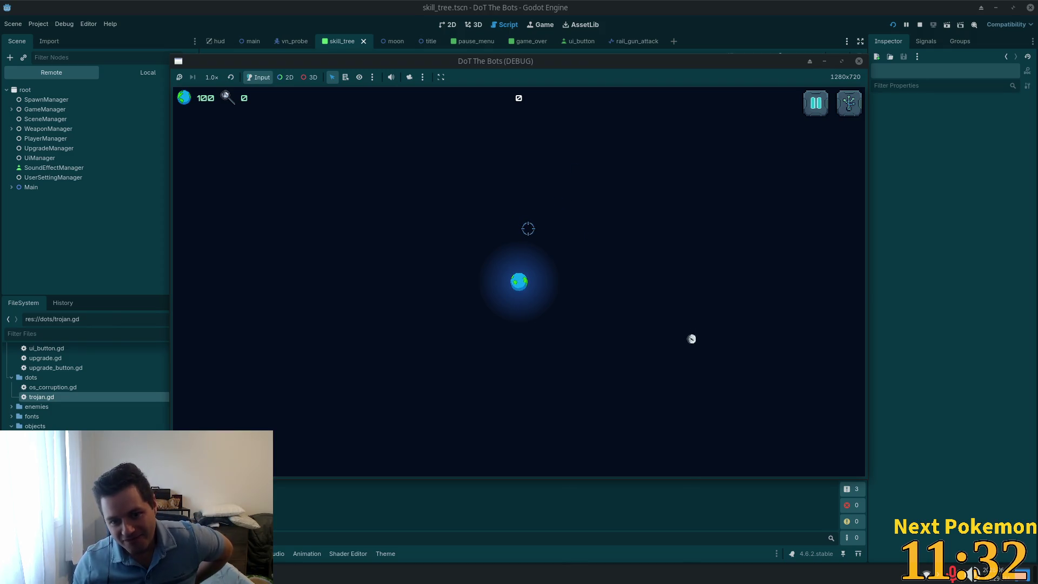
pyautogui.click(222, 217)
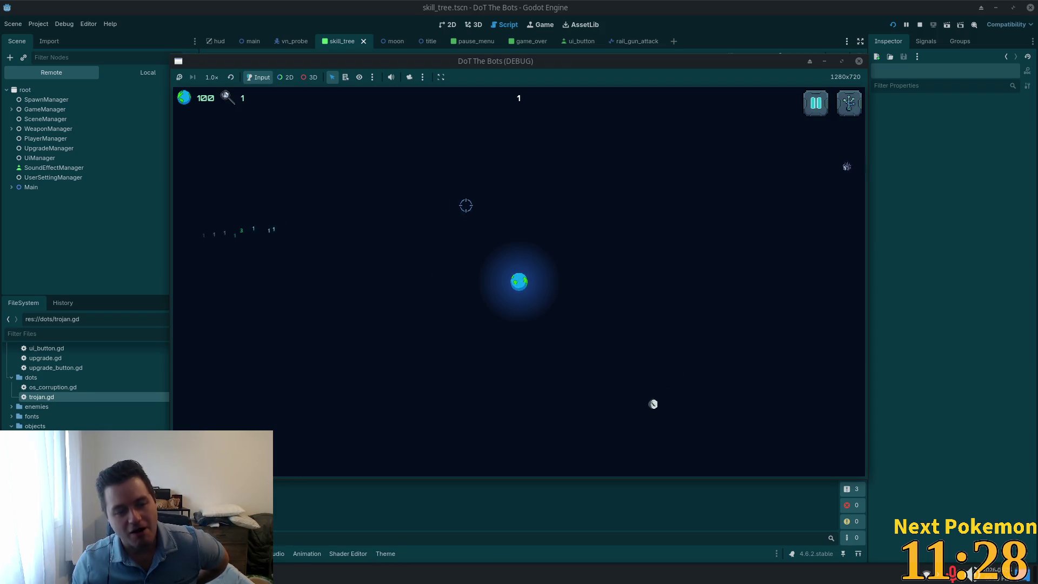
pyautogui.click(814, 184)
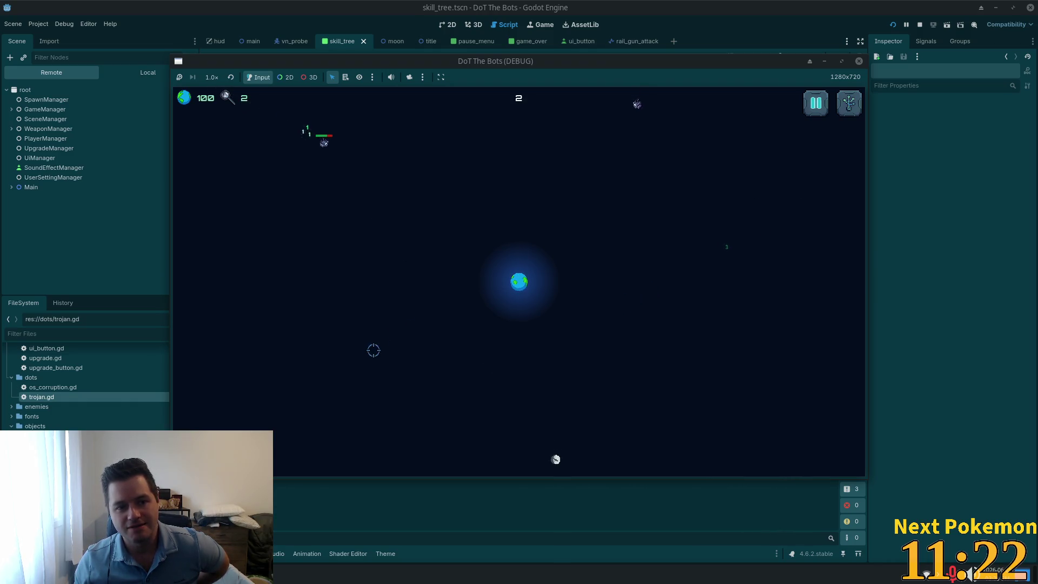
pyautogui.click(630, 143)
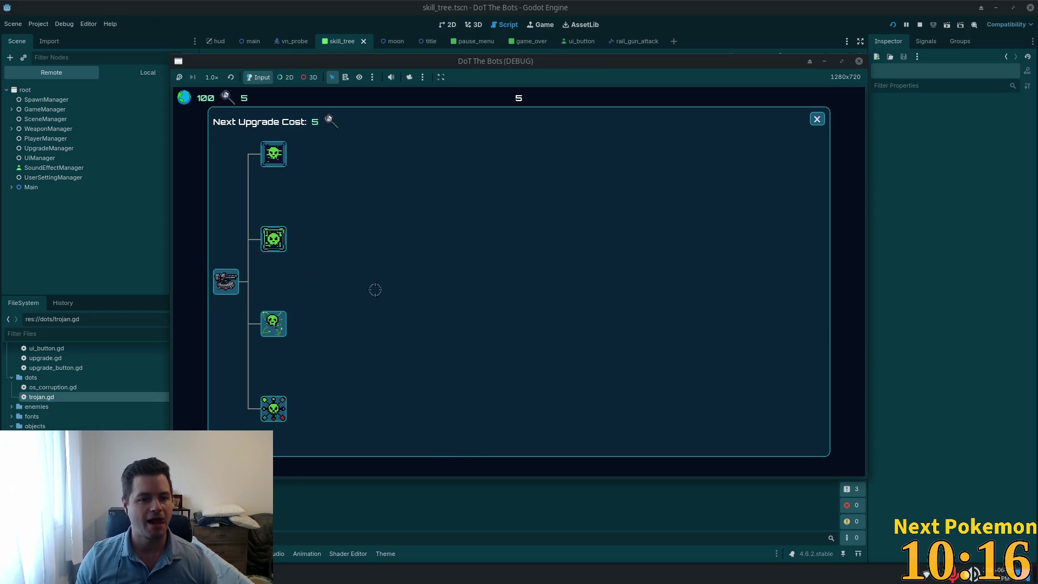
# Step: Buy the bottom skill-tree upgrade for 5 points, close the tree, and beam two nearby bots
pyautogui.click(273, 323)
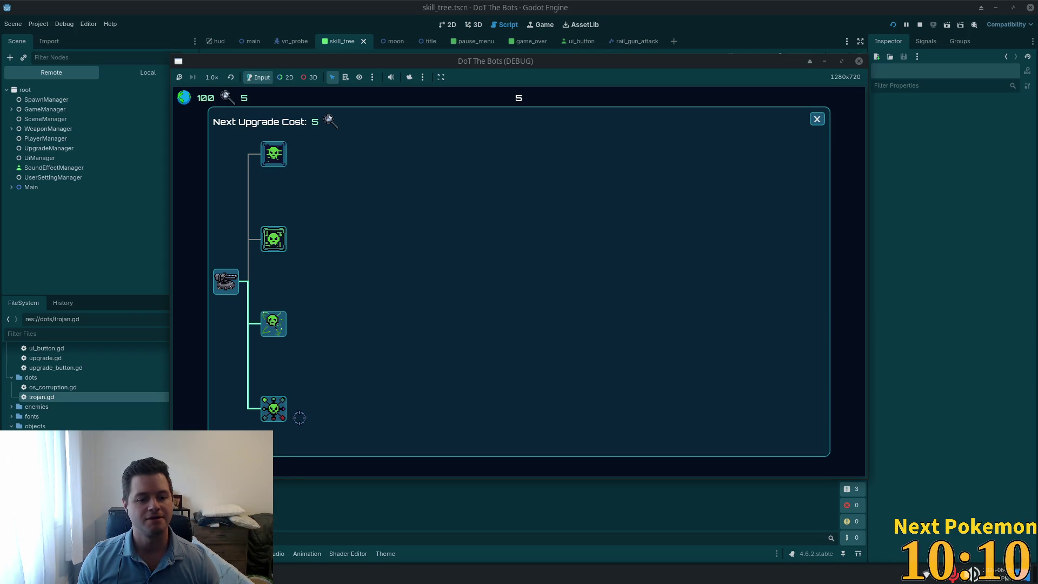
pyautogui.click(273, 240)
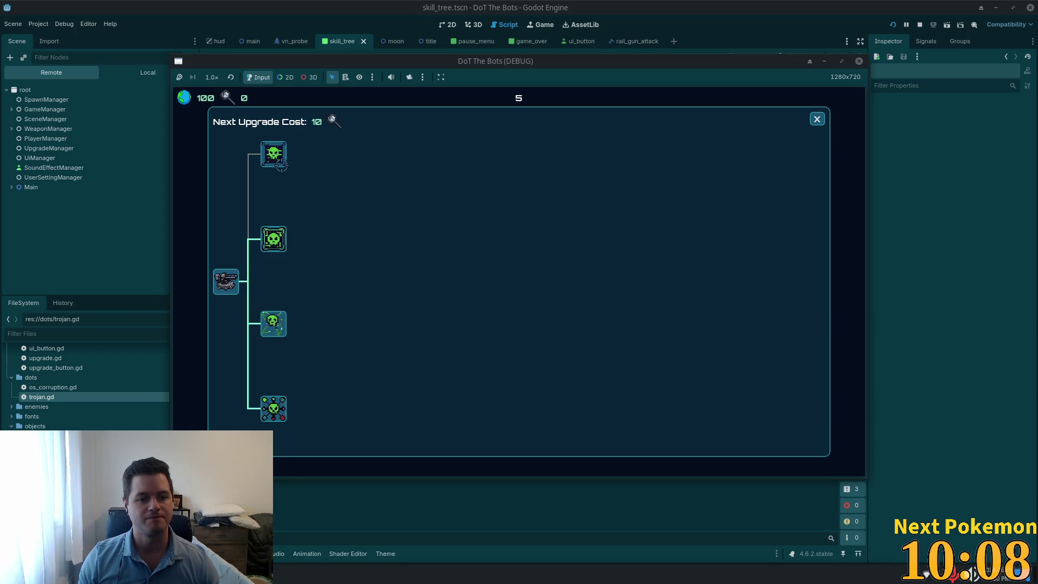
pyautogui.click(278, 159)
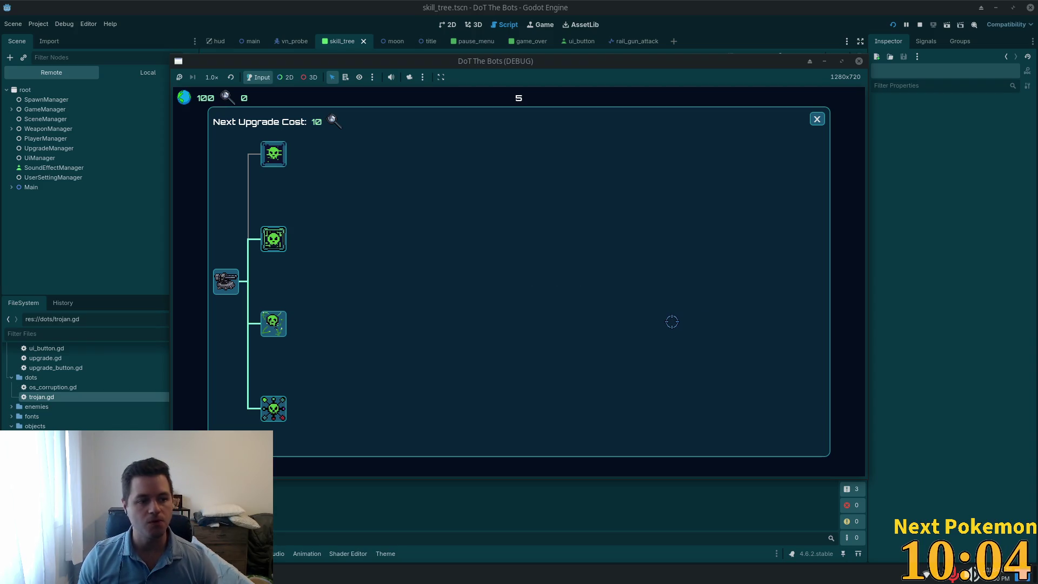
pyautogui.click(817, 119)
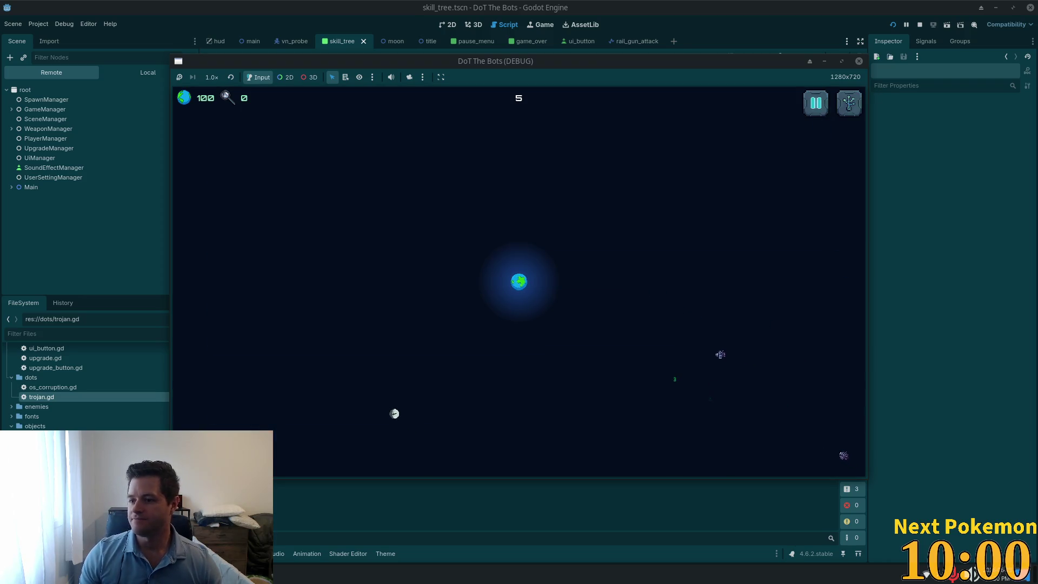
pyautogui.click(644, 343)
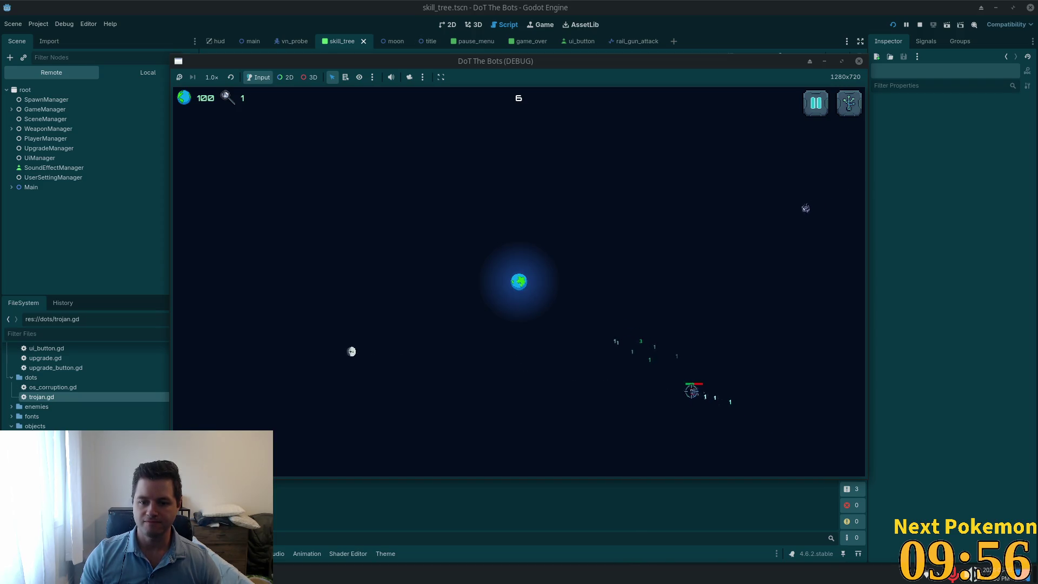
pyautogui.click(757, 226)
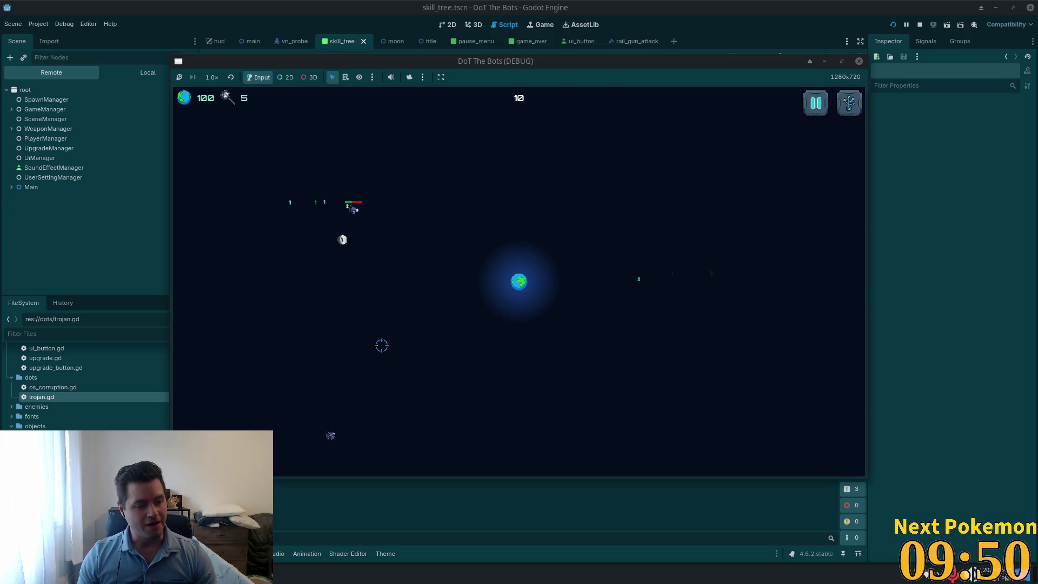
# Step: Keep shooting bots until the planet falls and GAME OVER! shows with a count of 31
pyautogui.click(382, 373)
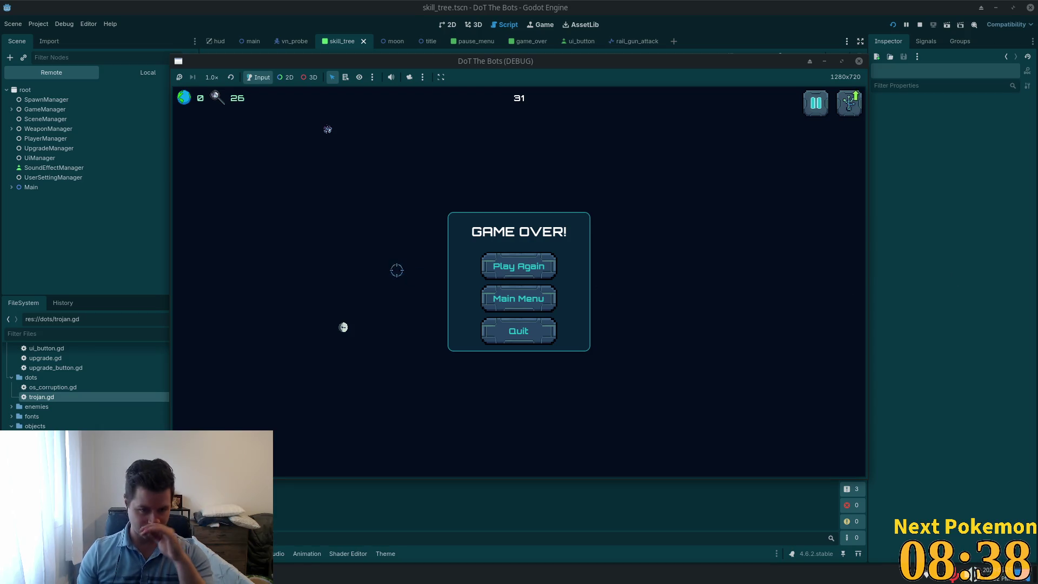
# Step: Return to the title screen and open and close its Settings panel several times
pyautogui.click(489, 298)
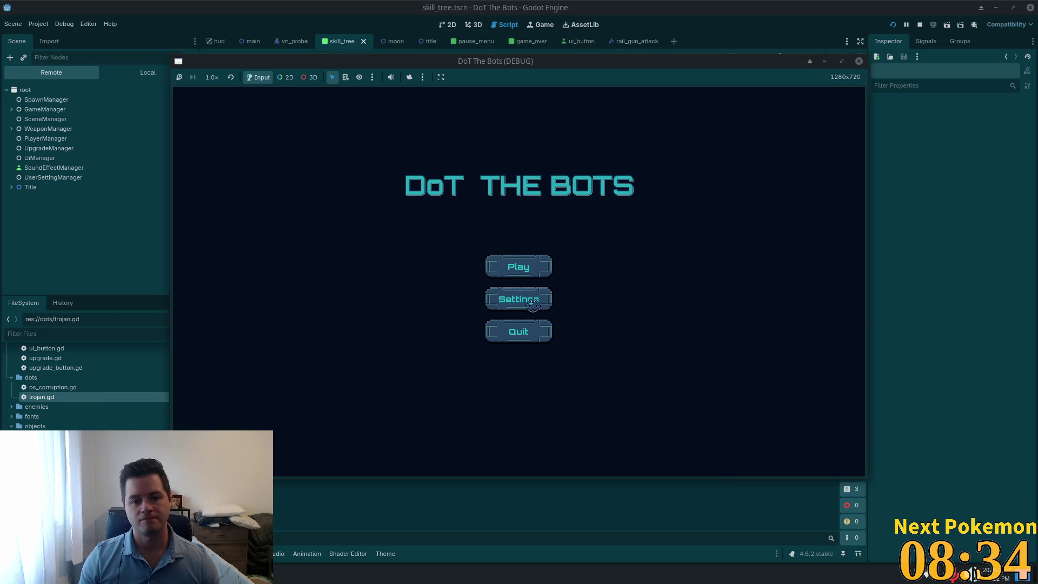
pyautogui.click(511, 302)
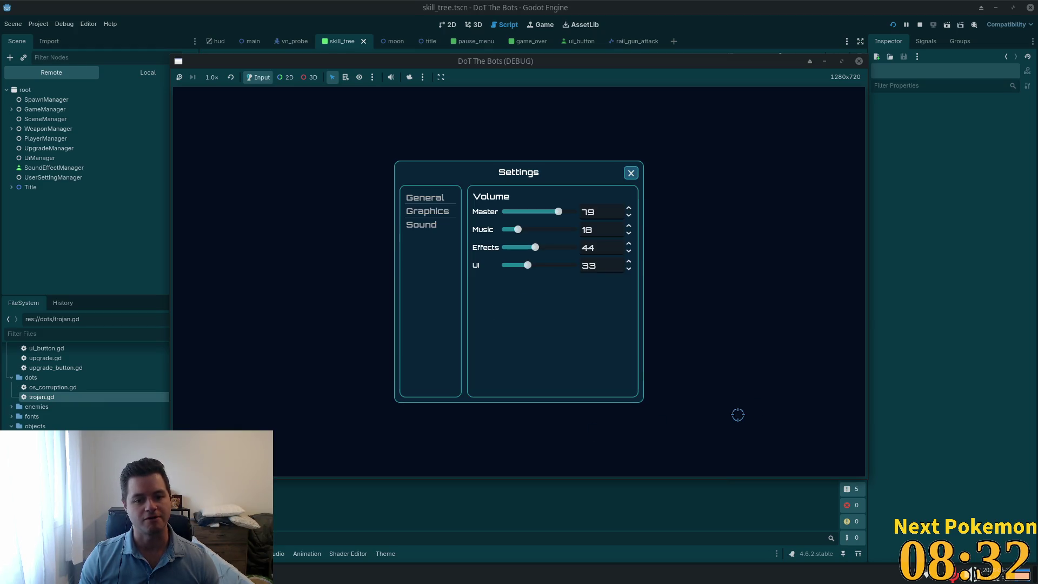
pyautogui.click(631, 173)
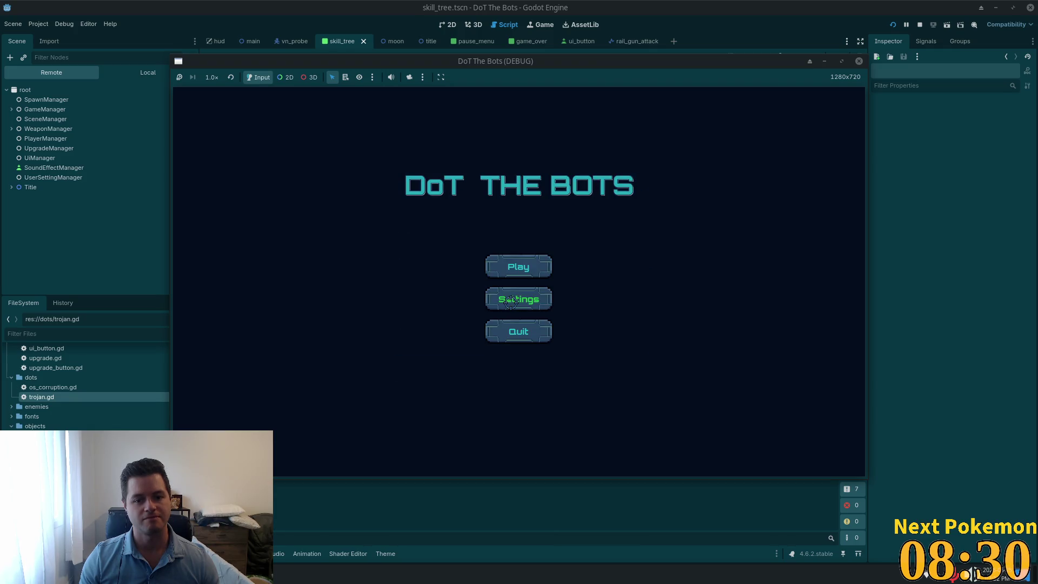
pyautogui.press('Escape')
pyautogui.click(631, 174)
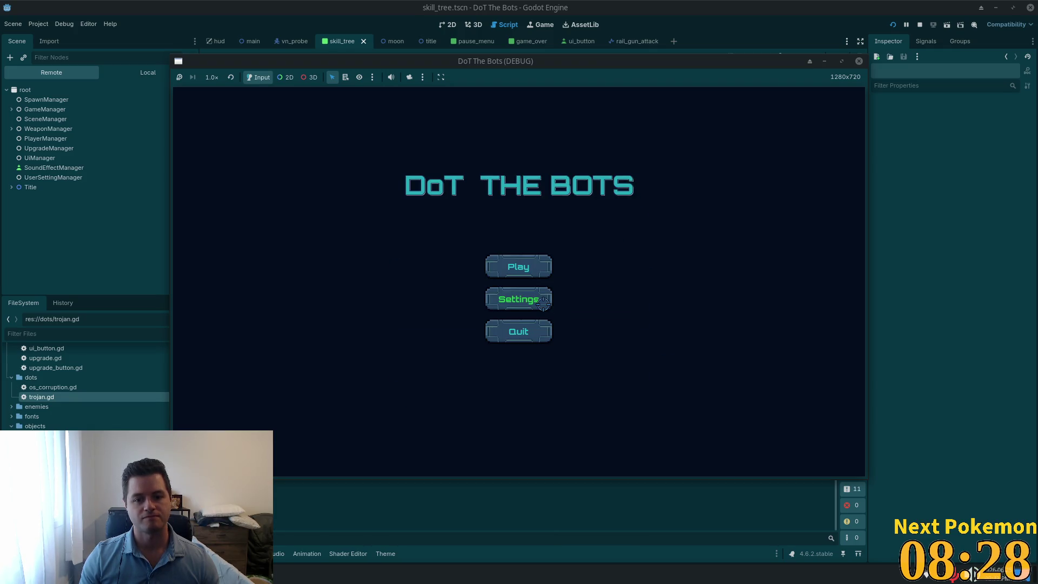
pyautogui.click(541, 301)
pyautogui.click(631, 175)
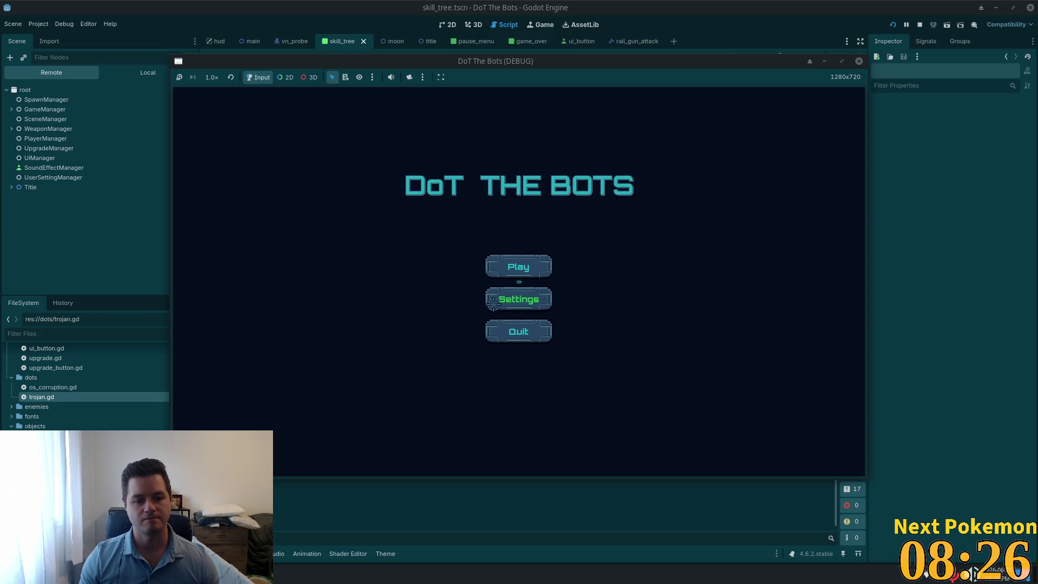
pyautogui.click(519, 299)
pyautogui.click(631, 174)
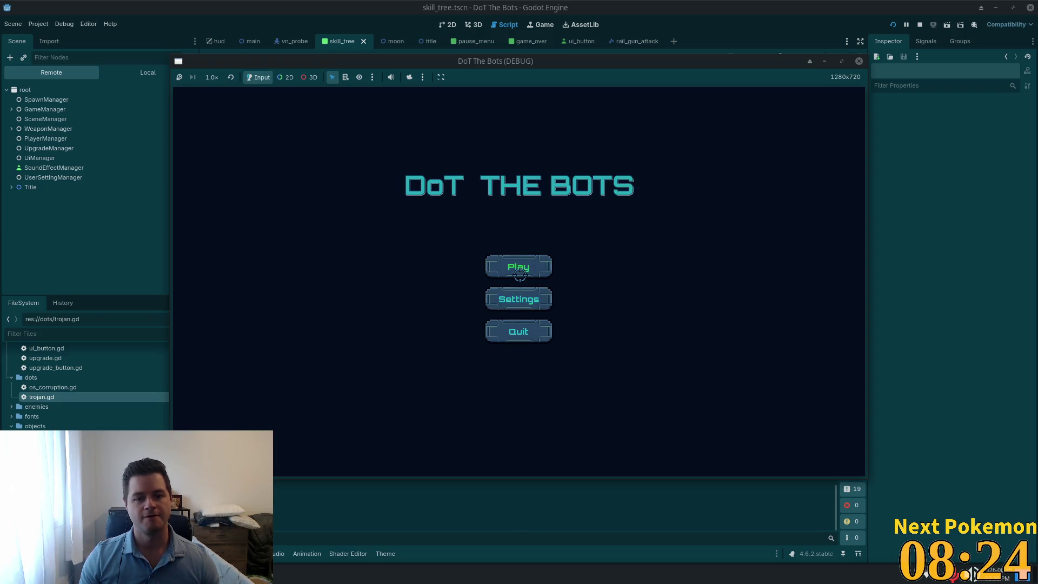
# Step: Start a new game and test the pause menu's Settings and the skill tree toggle
pyautogui.click(520, 266)
pyautogui.press('Escape')
pyautogui.click(541, 300)
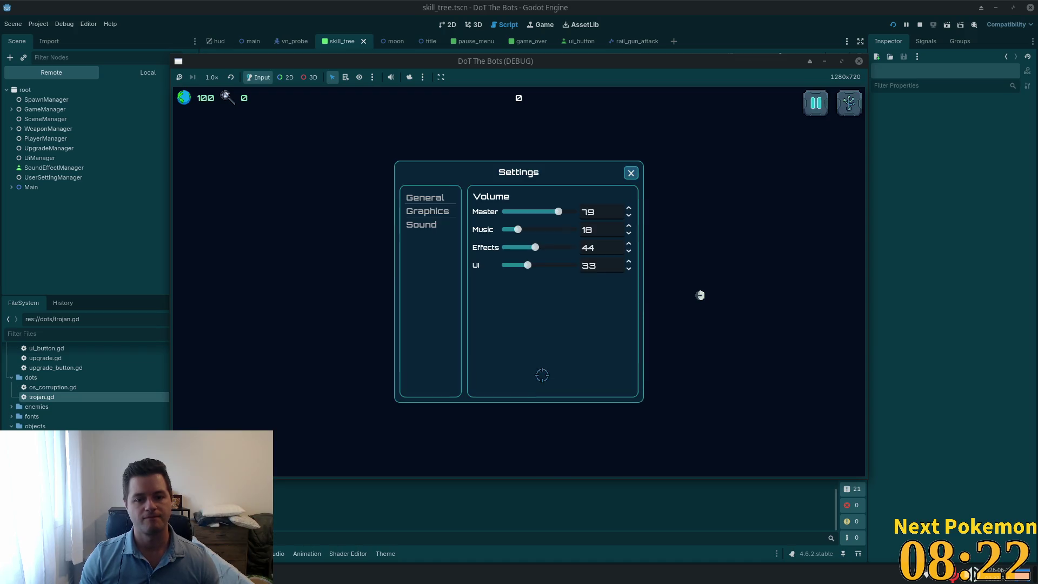
pyautogui.press('Escape')
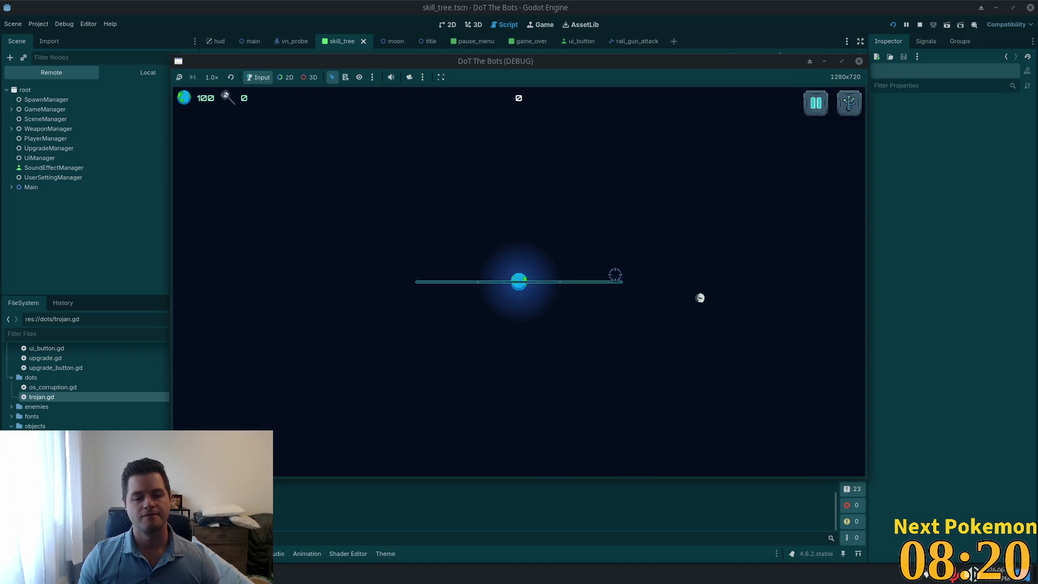
pyautogui.press('Tab')
pyautogui.press('Escape')
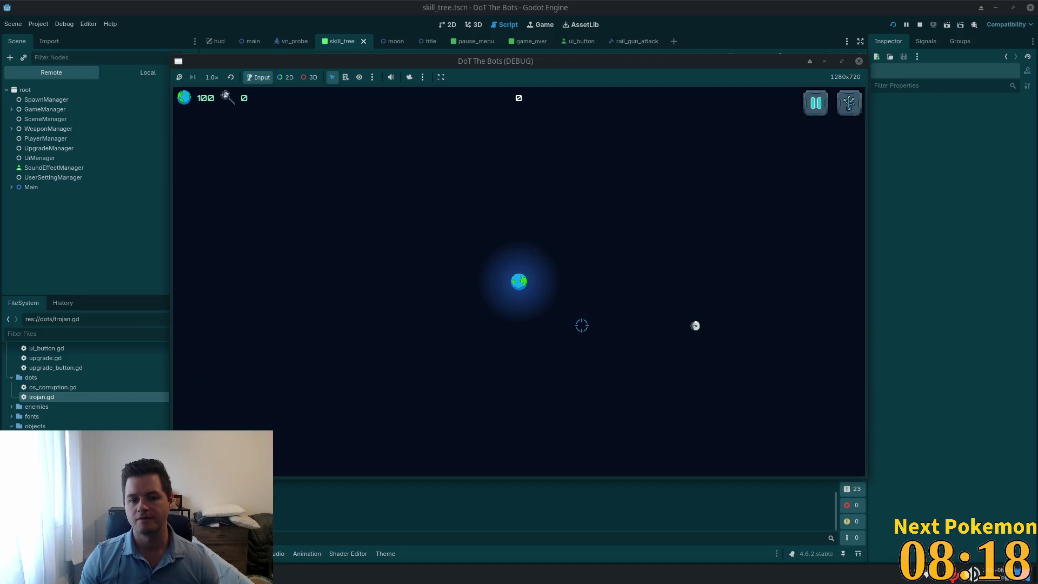
pyautogui.press('Escape')
pyautogui.click(517, 283)
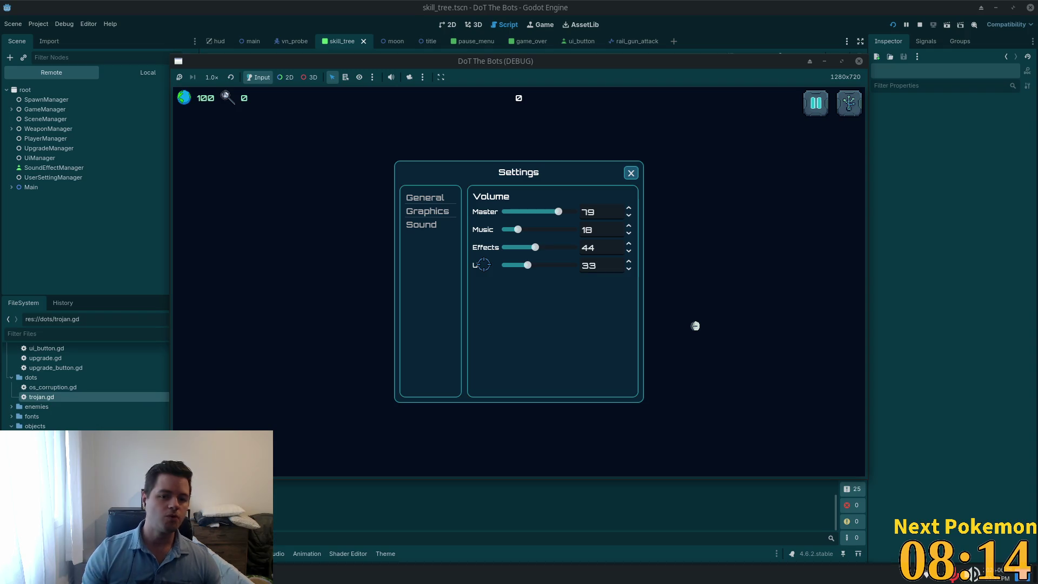
pyautogui.click(631, 173)
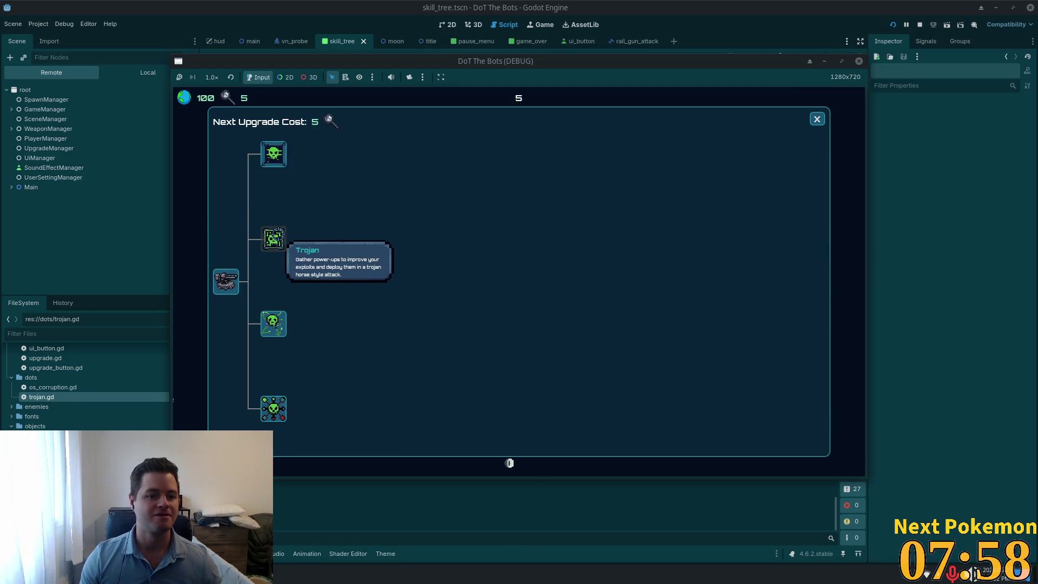
# Step: Stop the debug game, inspect the _get_existing_dot call in trojan.gd, and switch to Cursor
pyautogui.click(817, 120)
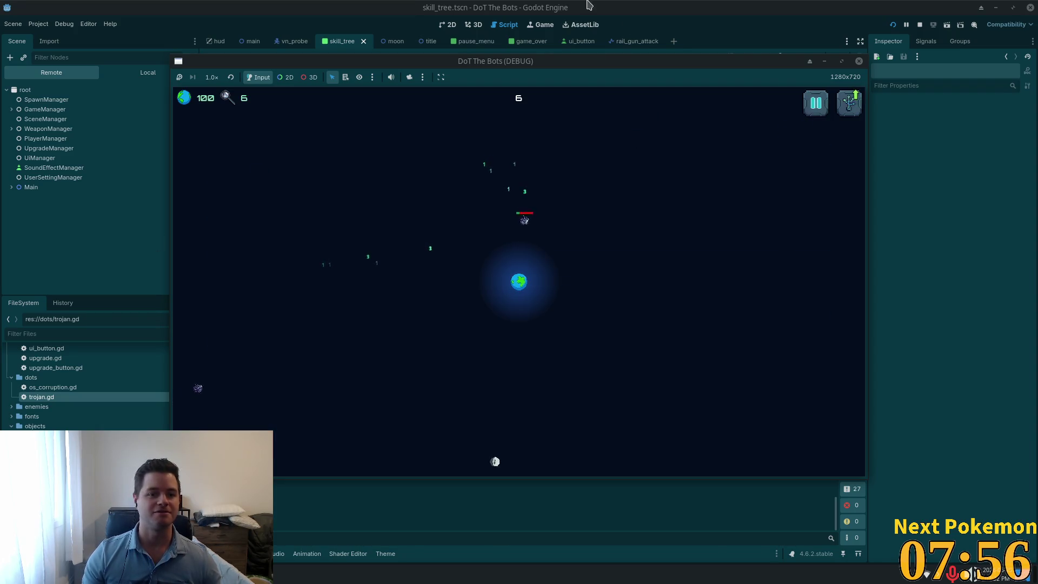
pyautogui.click(920, 24)
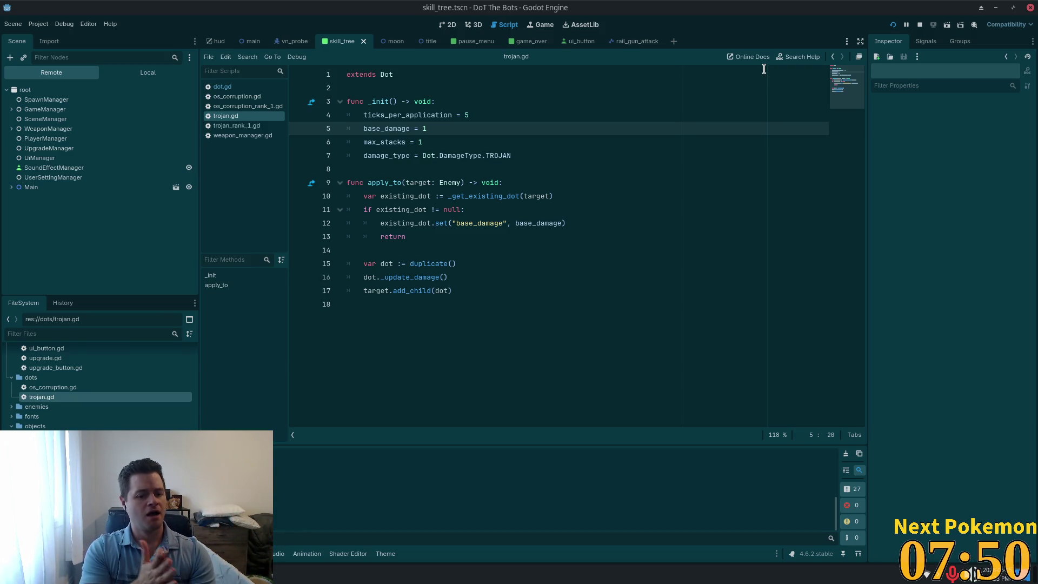
pyautogui.click(581, 246)
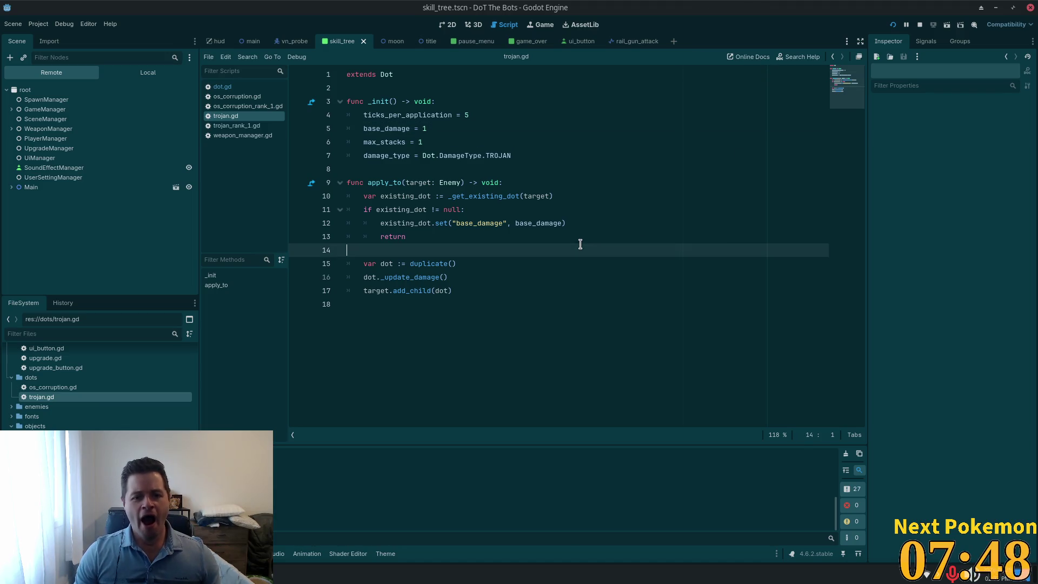
pyautogui.click(502, 196)
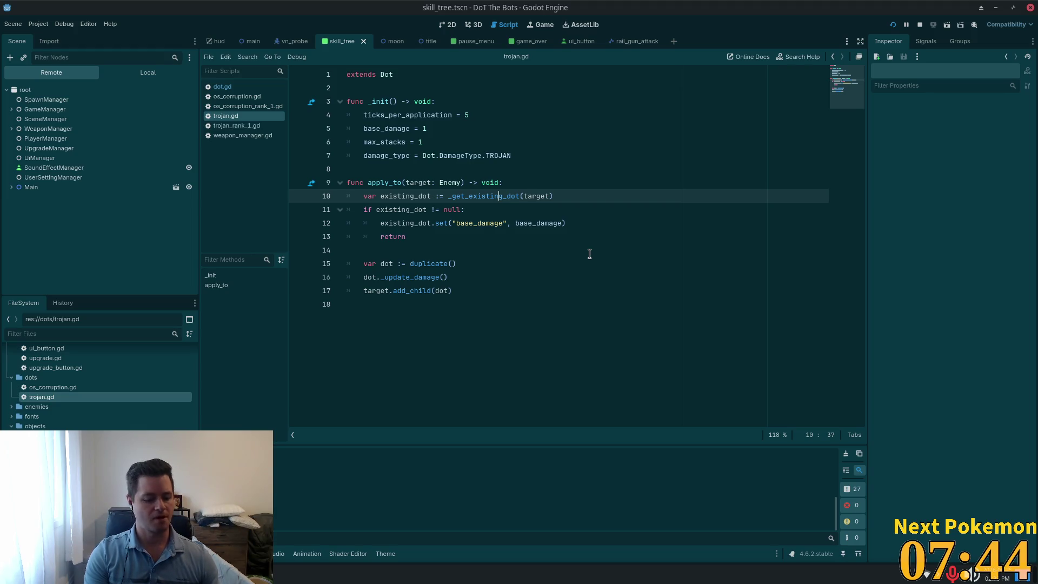
pyautogui.hotkey('alt', 'Tab')
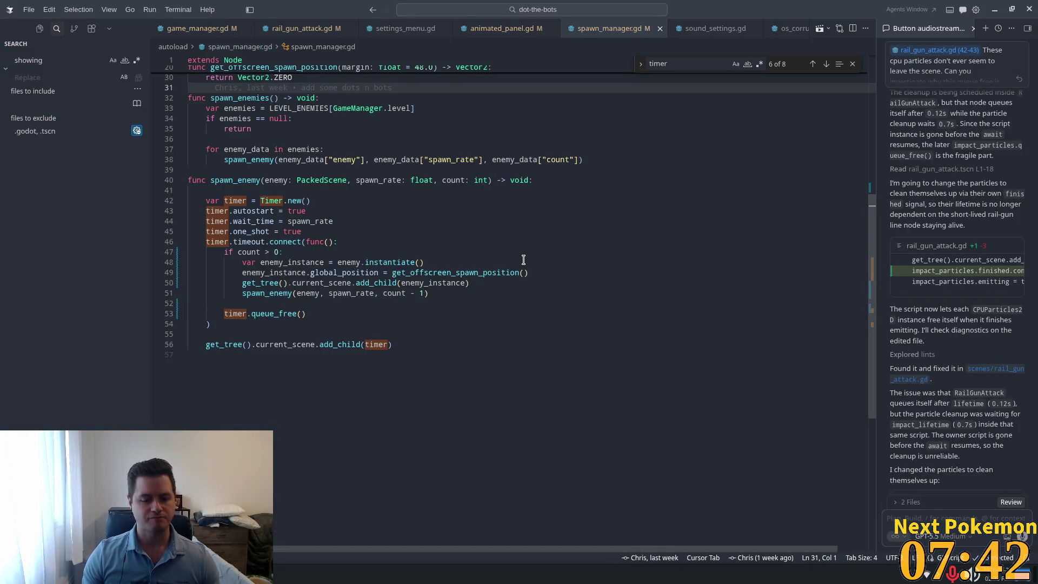
# Step: In pause_menu.gd, insert GameManager.reset() before load_scene("title") in the quit handler
pyautogui.hotkey('ctrl', 'p')
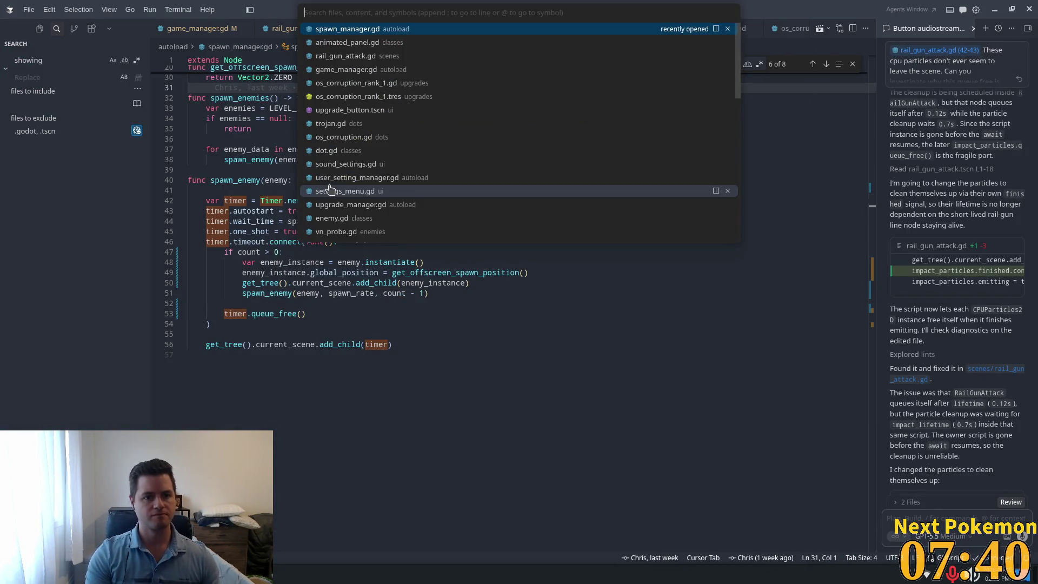
pyautogui.write('paus')
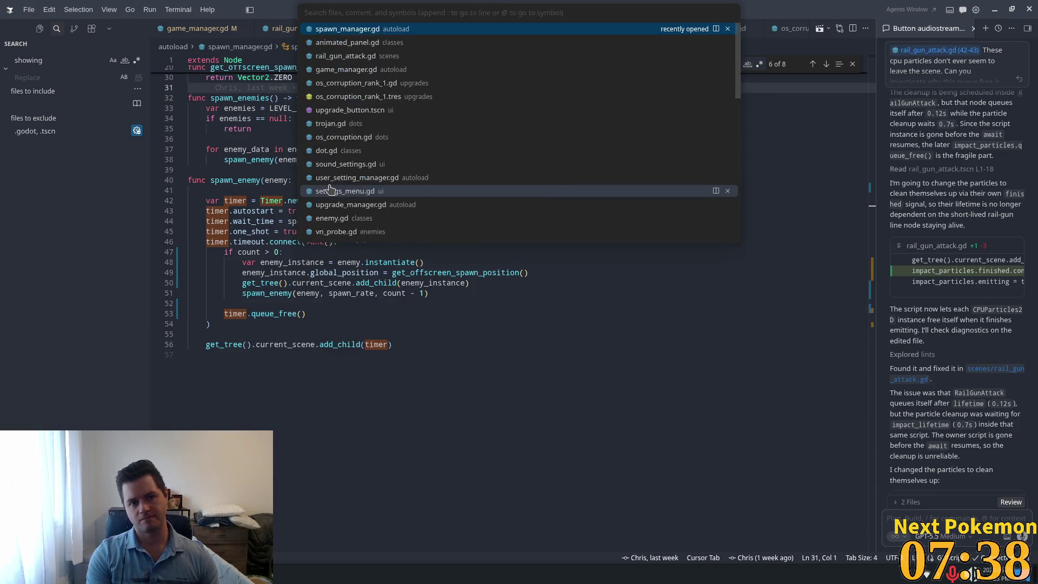
pyautogui.write('e')
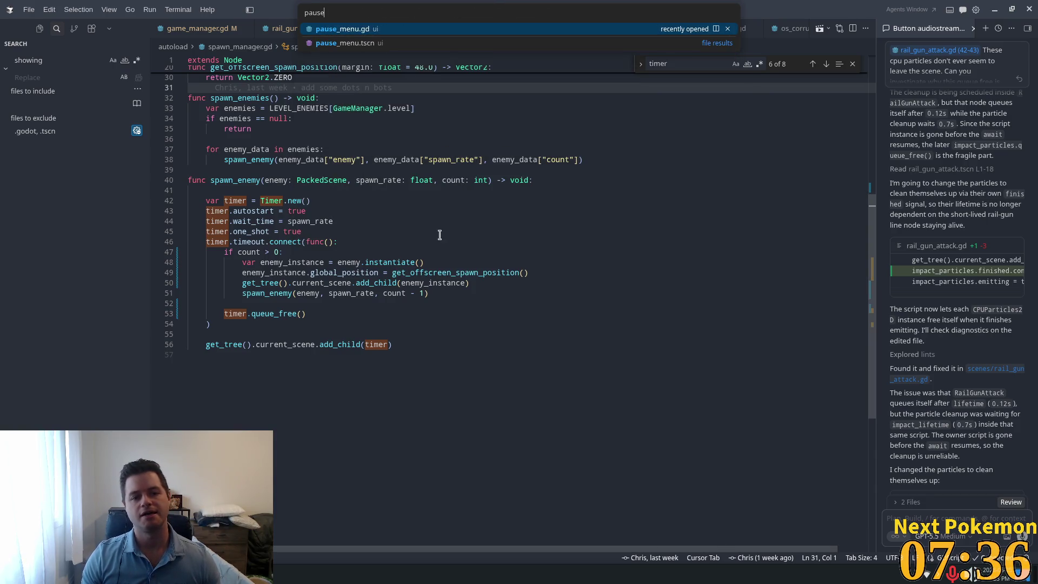
pyautogui.press('Return')
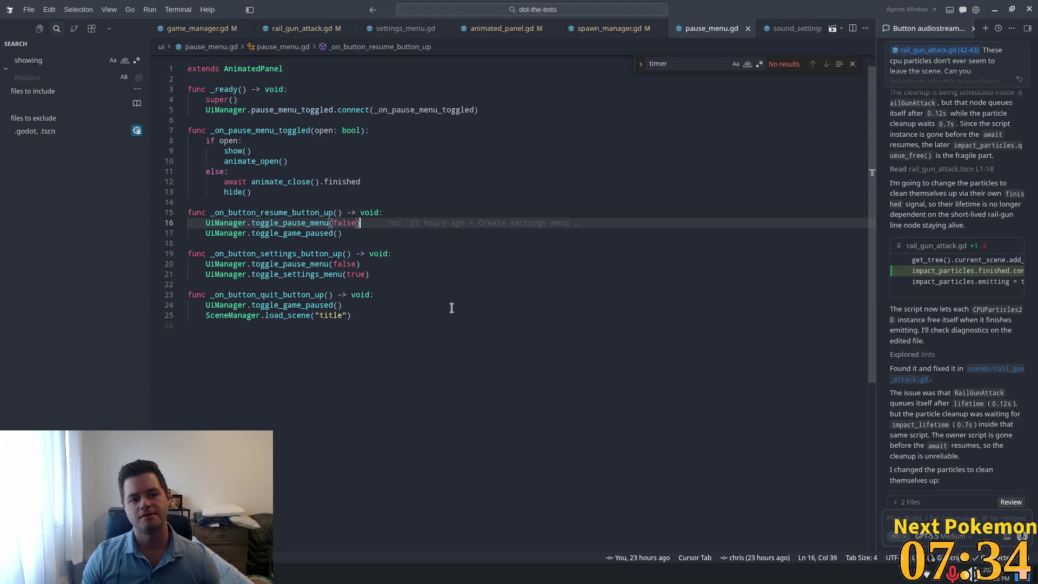
pyautogui.click(388, 171)
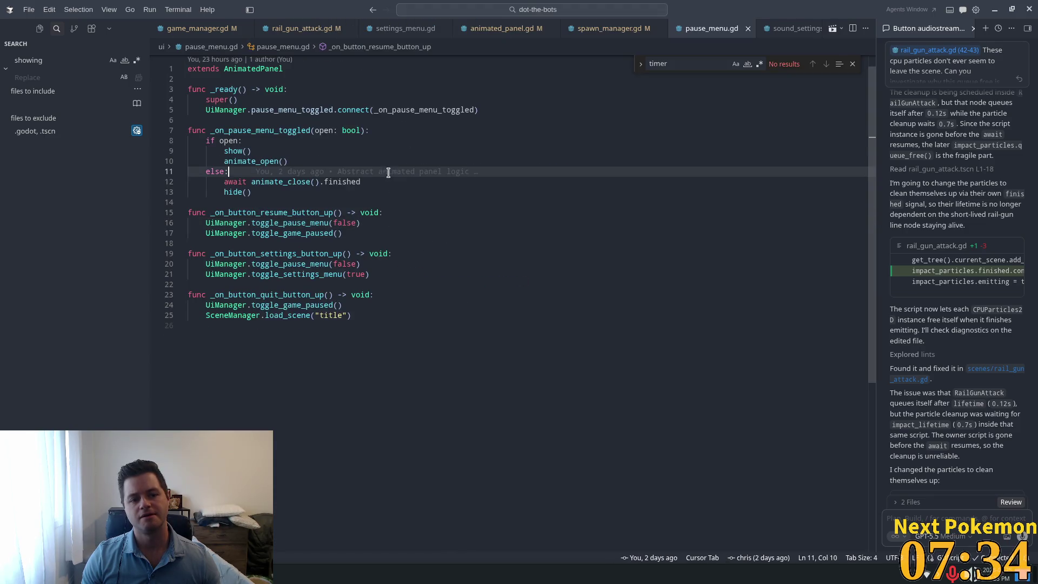
pyautogui.doubleClick(273, 304)
pyautogui.doubleClick(309, 318)
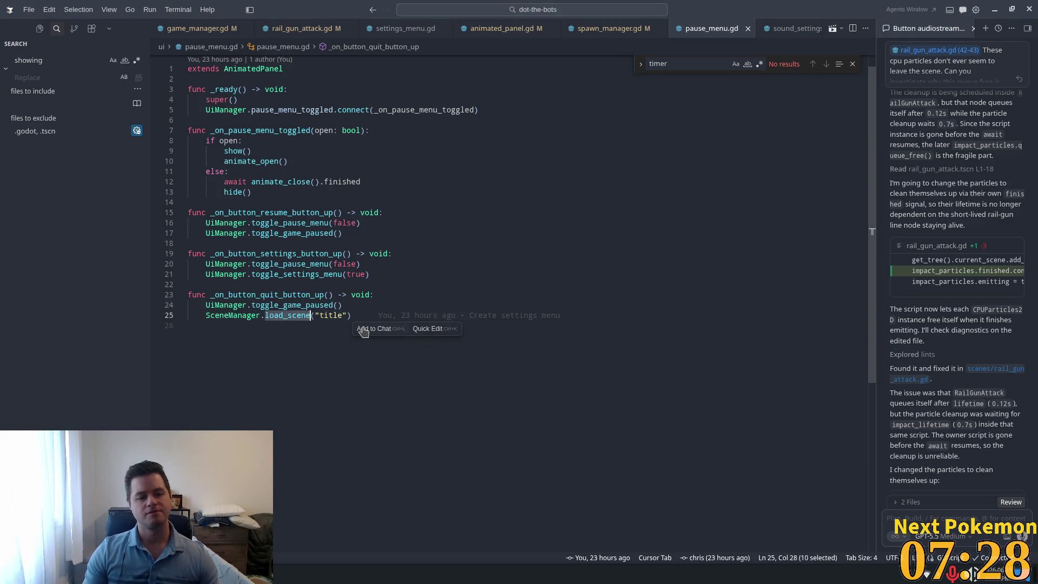
pyautogui.click(380, 308)
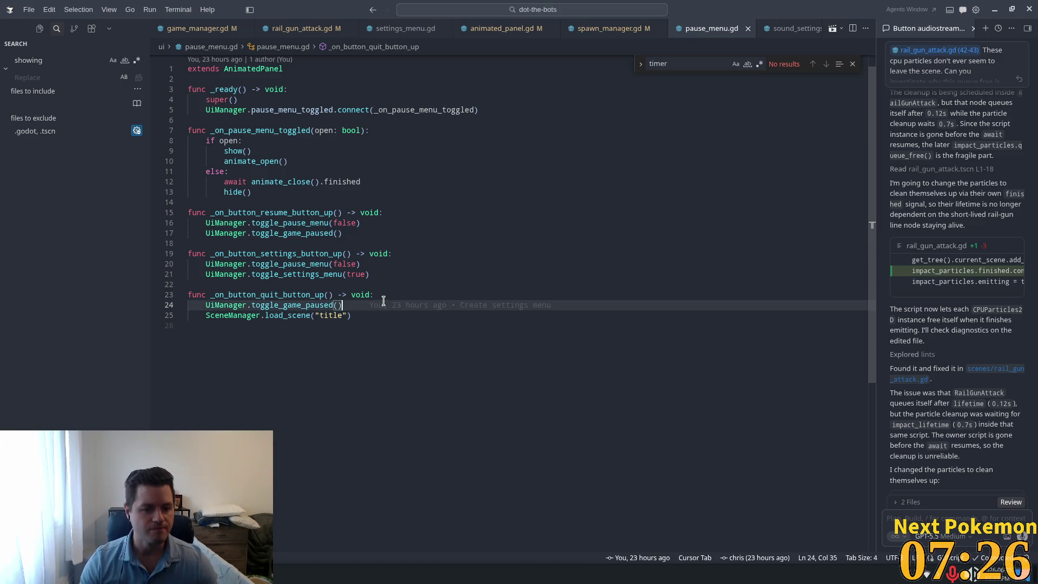
pyautogui.press('Return')
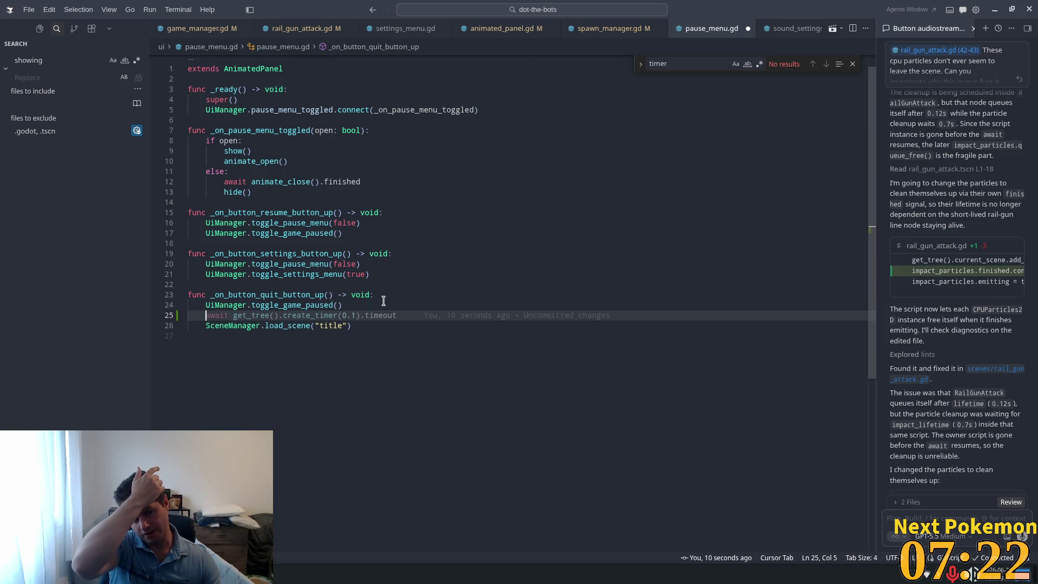
pyautogui.write('Gam')
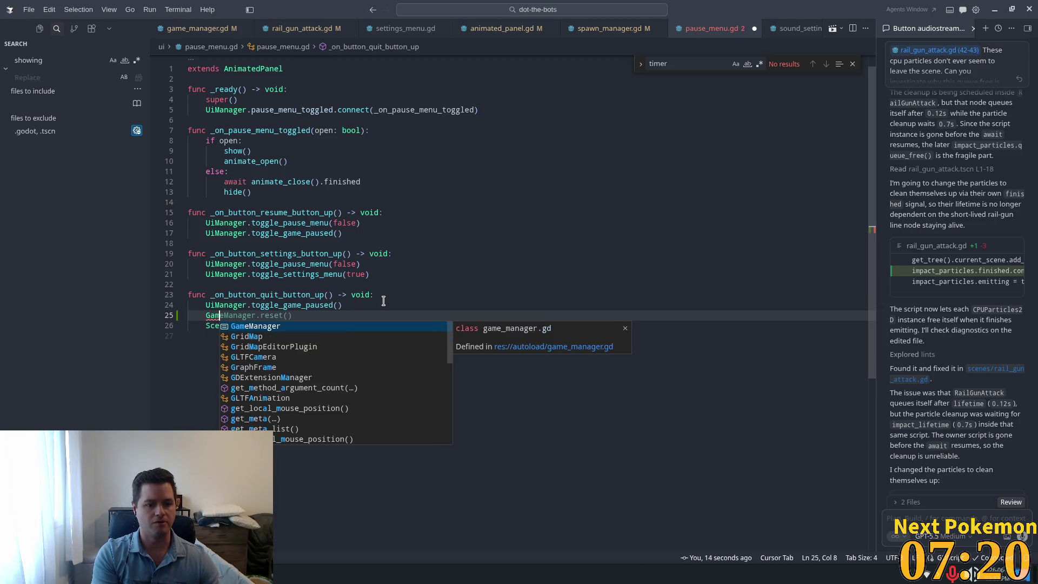
pyautogui.press('Tab')
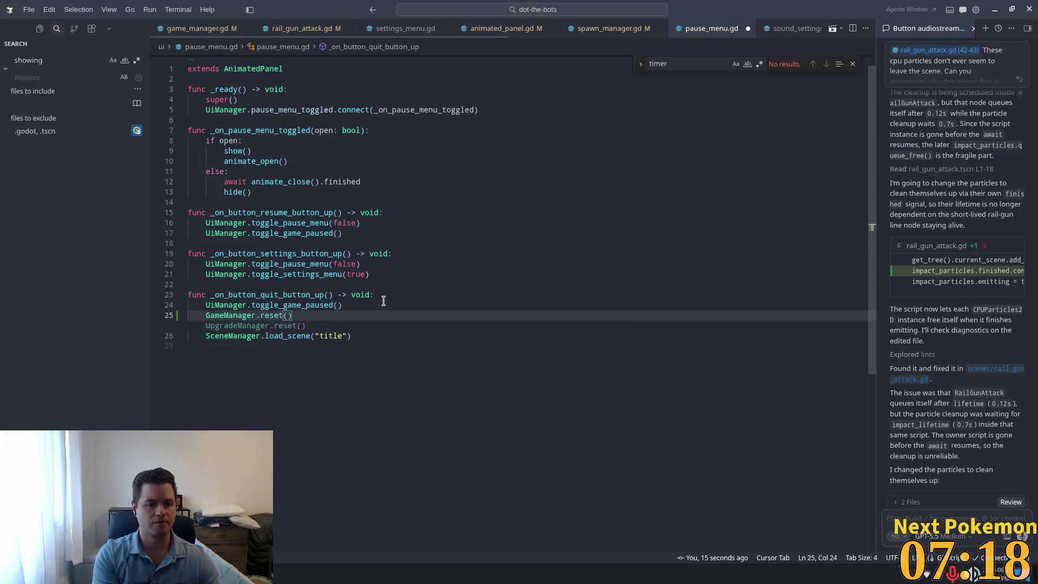
# Step: Jump to the reset() definition in game_manager.gd and inspect its UpgradeManager.reset() call
pyautogui.keyDown('ctrl'); pyautogui.click(272, 316); pyautogui.keyUp('ctrl')
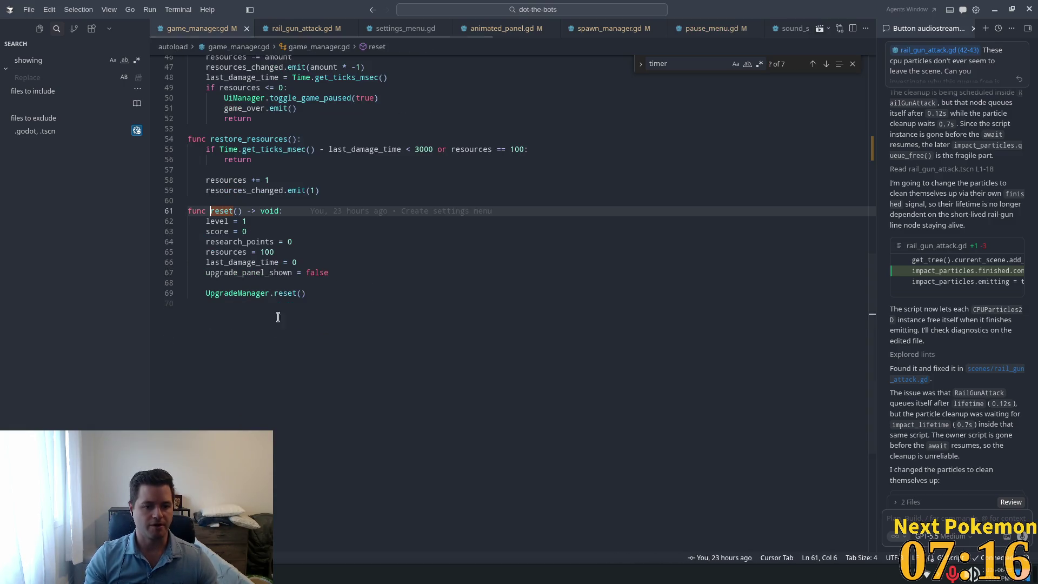
pyautogui.click(259, 294)
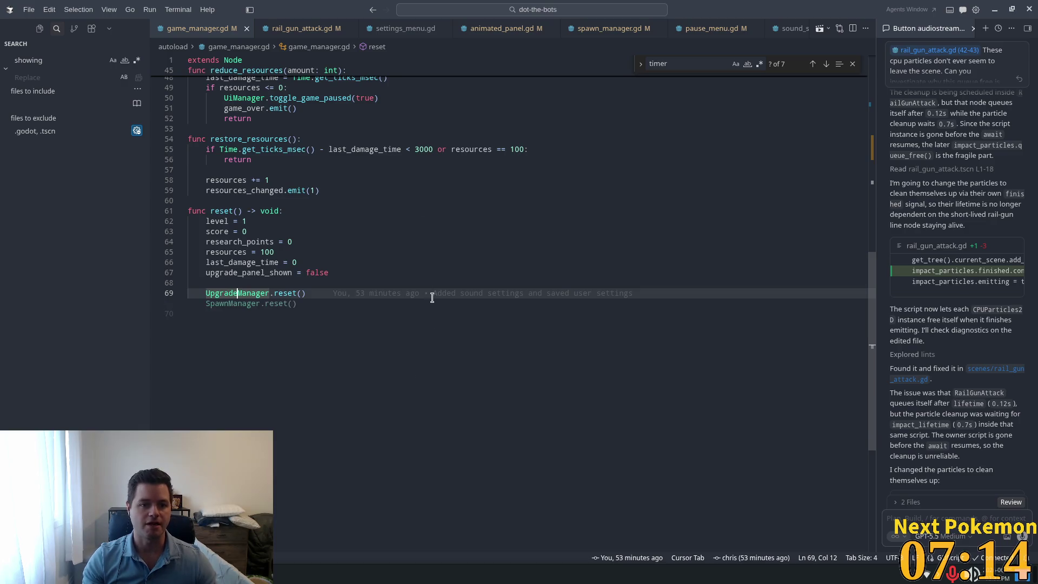
pyautogui.moveTo(430, 293)
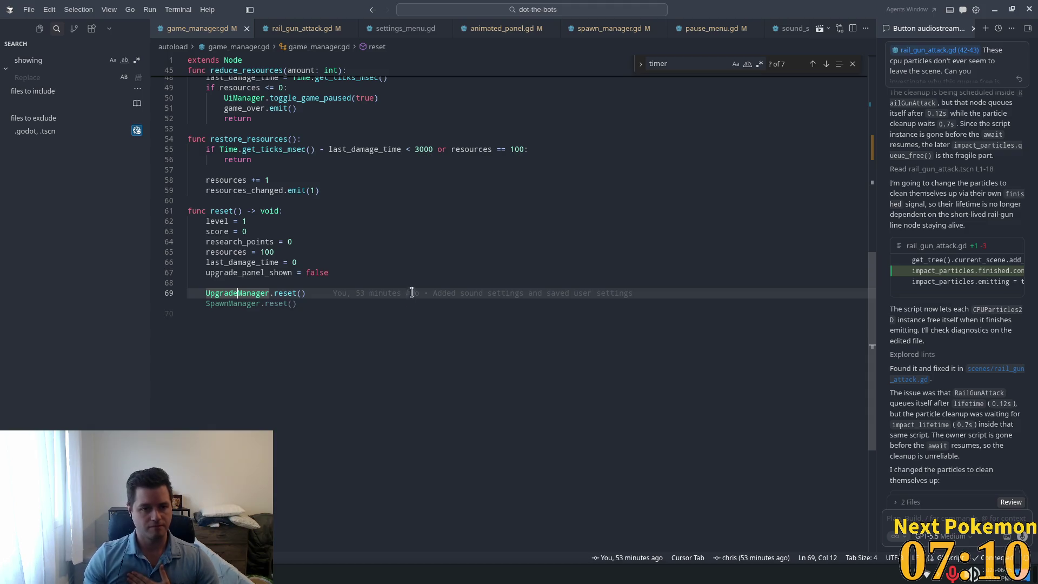
pyautogui.click(429, 180)
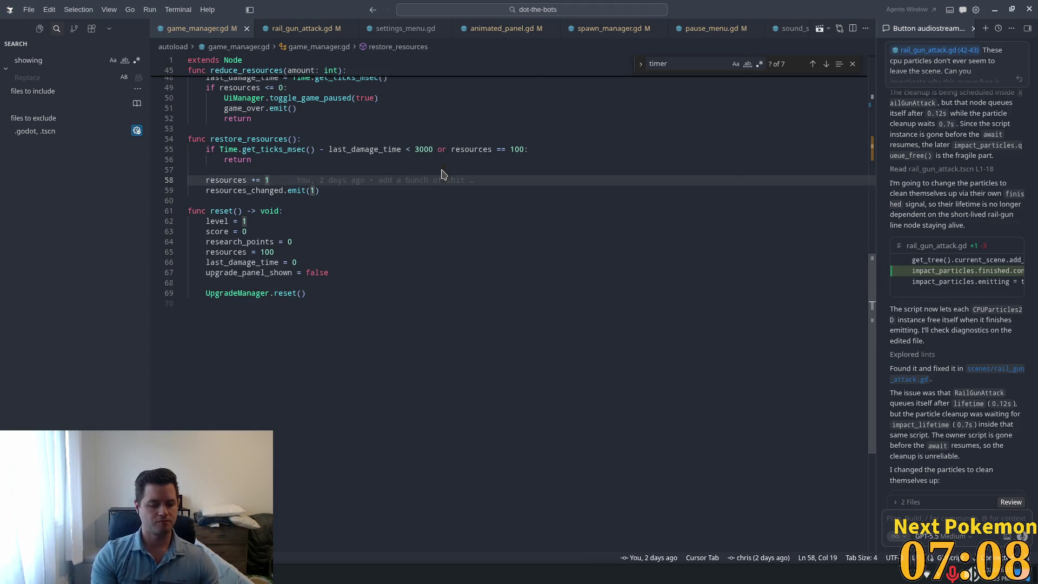
pyautogui.hotkey('ctrl', 'p')
# Step: Open game_over.gd and look over its main menu and quit handler lines
pyautogui.write('ga,e')
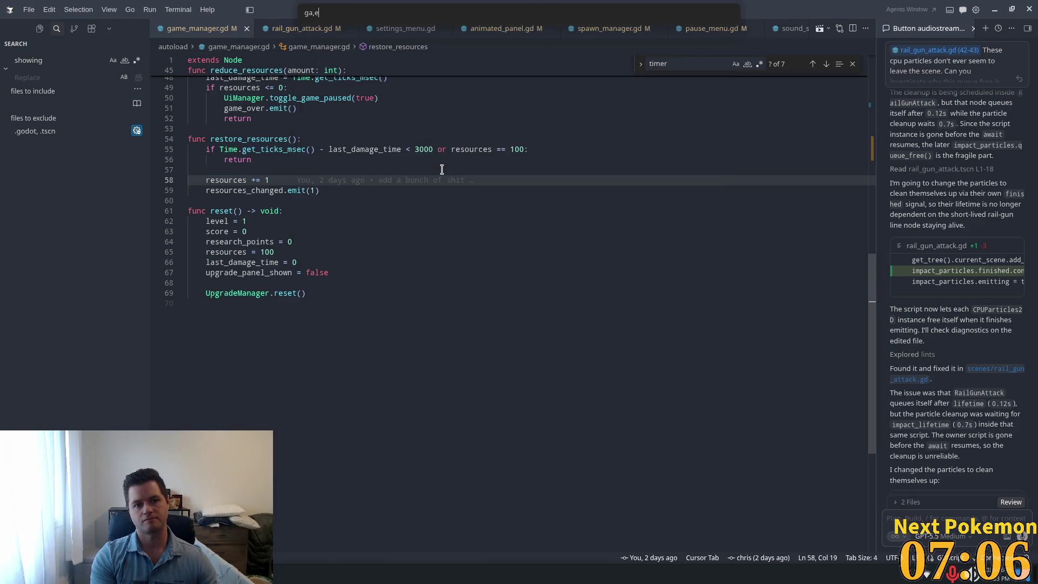
pyautogui.press('BackSpace')
pyautogui.write('m')
pyautogui.press('Return')
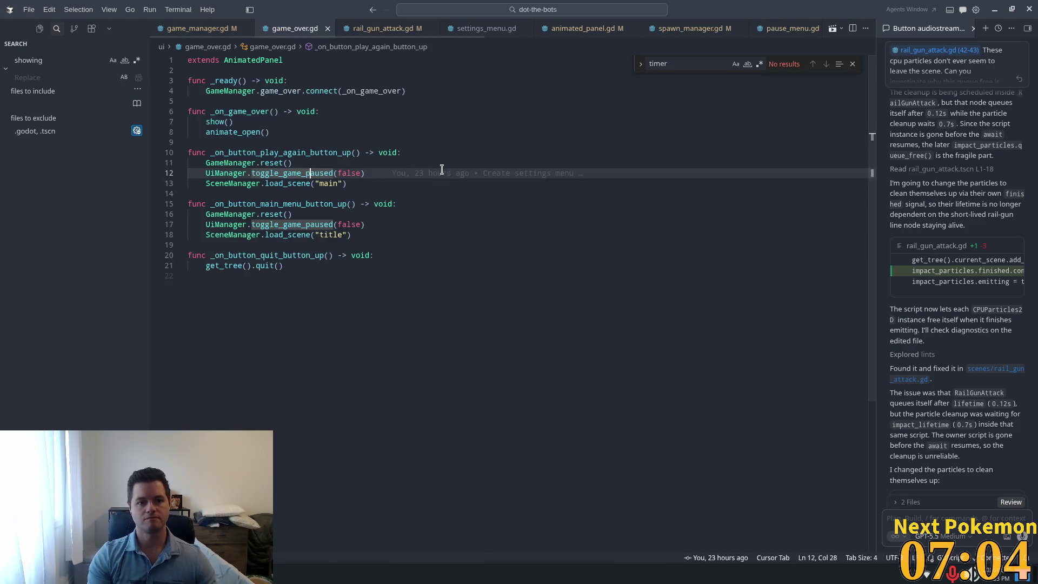
pyautogui.click(417, 185)
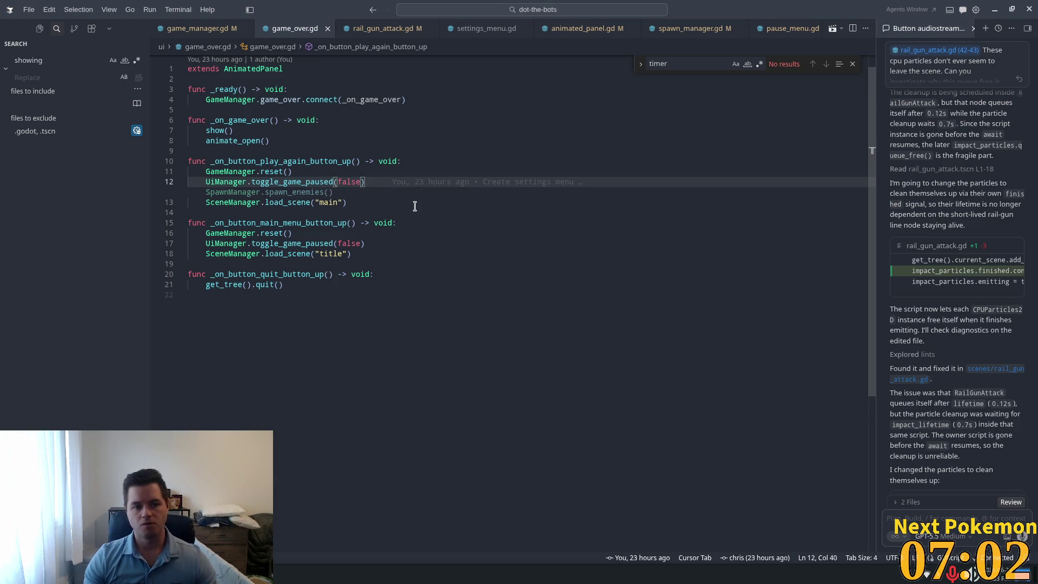
pyautogui.click(401, 234)
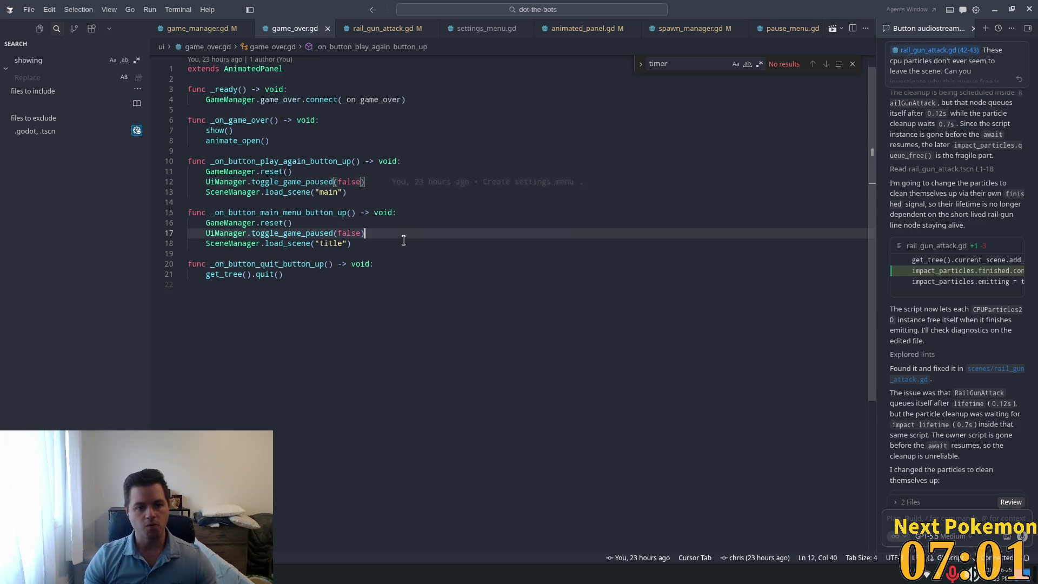
pyautogui.click(408, 183)
pyautogui.click(523, 274)
pyautogui.click(338, 205)
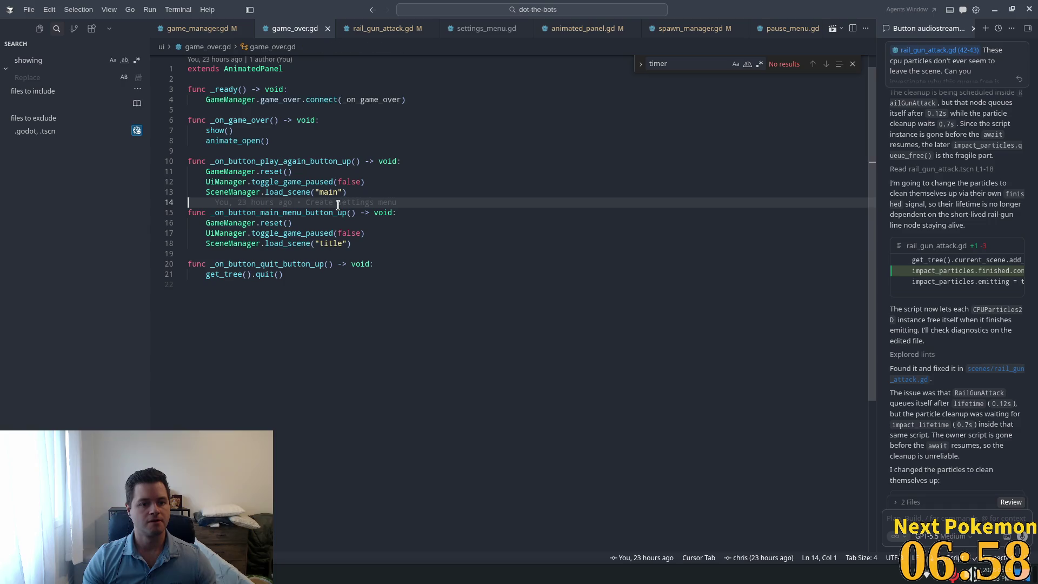
pyautogui.click(322, 179)
pyautogui.click(239, 141)
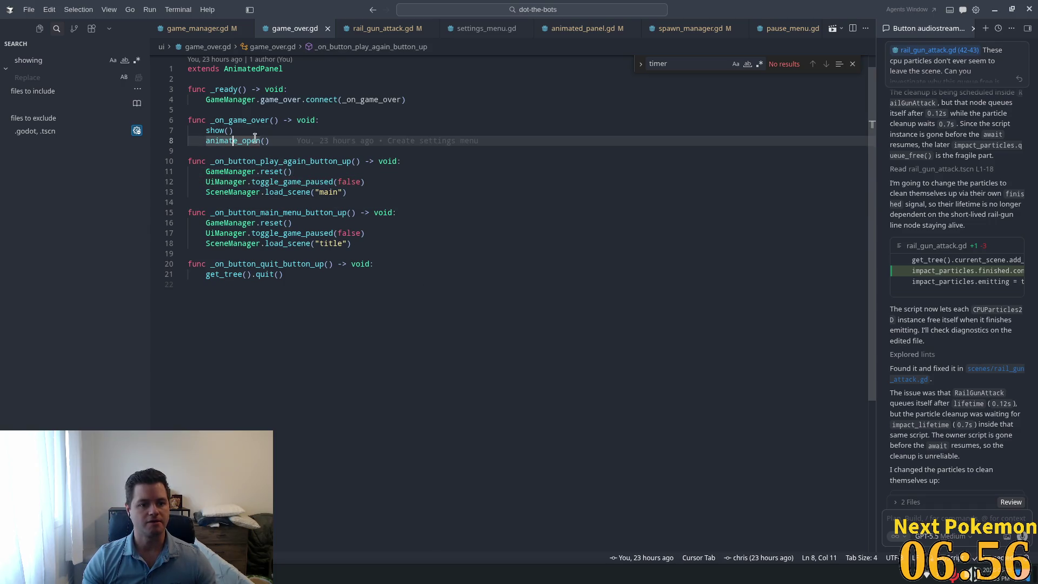
pyautogui.click(506, 182)
# Step: Run the game in Godot to test it, then come back to Cursor
pyautogui.hotkey('alt', 'Tab')
pyautogui.click(893, 24)
pyautogui.hotkey('alt', 'Tab')
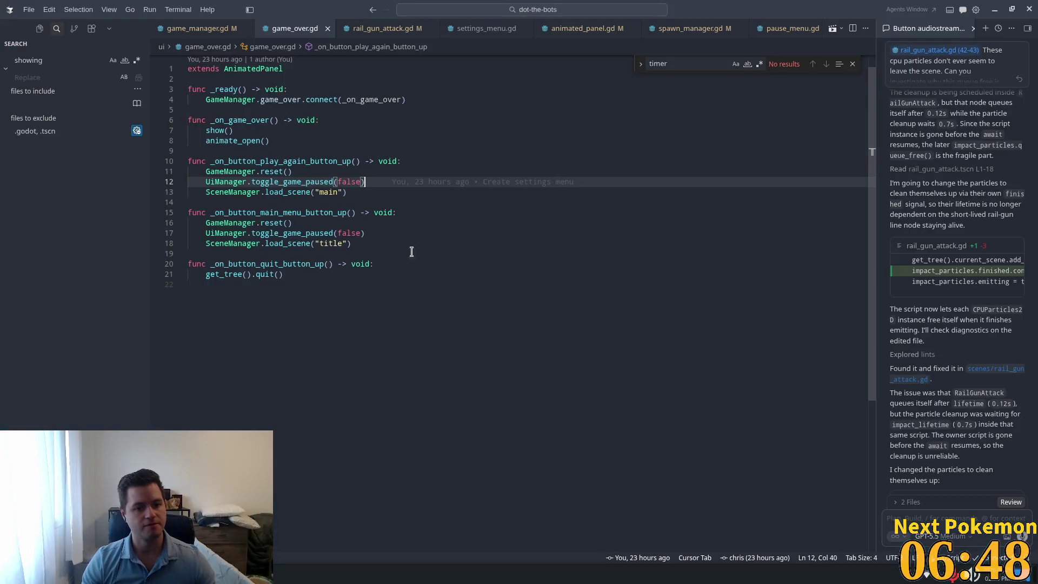
# Step: Copy the GameManager.reset() line into the quit handler, save, and return to Godot
pyautogui.click(294, 222)
pyautogui.moveTo(295, 222)
pyautogui.mouseDown()
pyautogui.moveTo(190, 225)
pyautogui.moveTo(207, 223)
pyautogui.mouseUp()
pyautogui.hotkey('ctrl', 'c')
pyautogui.click(372, 263)
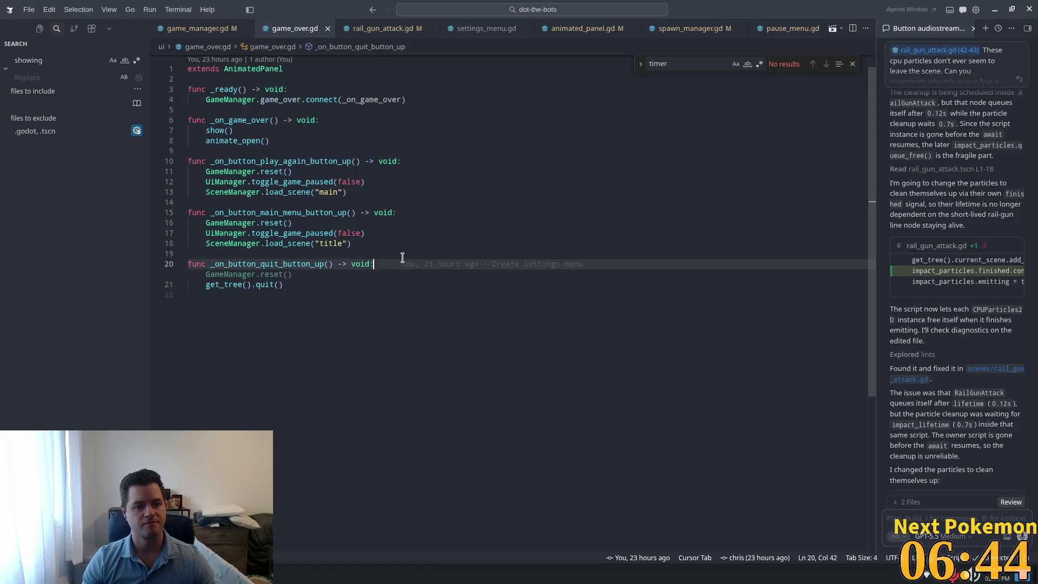
pyautogui.press('Return')
pyautogui.hotkey('ctrl', 'v')
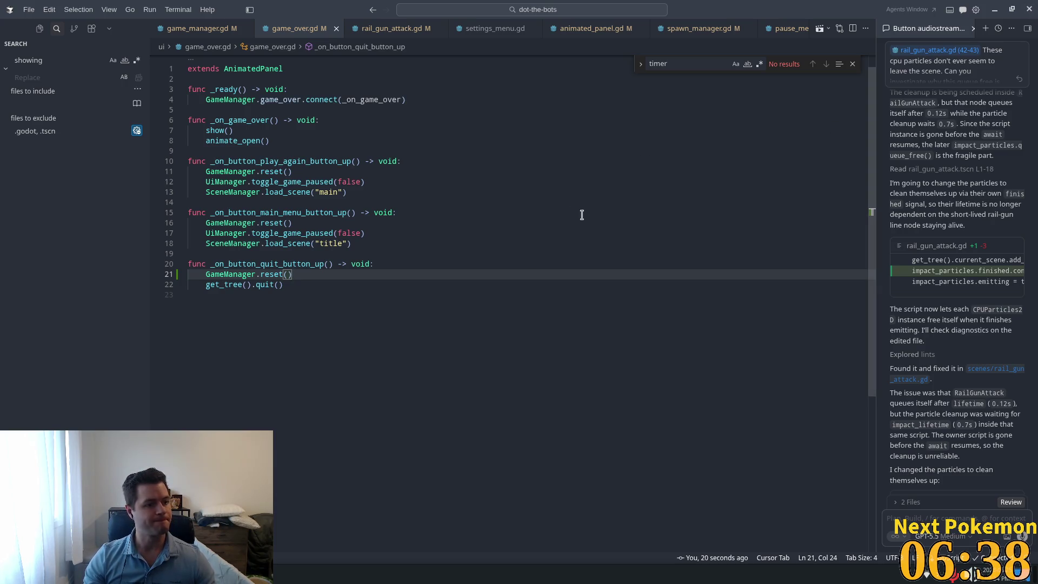
pyautogui.click(604, 194)
pyautogui.hotkey('alt', 'Tab')
# Step: Run the game, start a round, close the skill tree and shoot the approaching bot
pyautogui.click(893, 25)
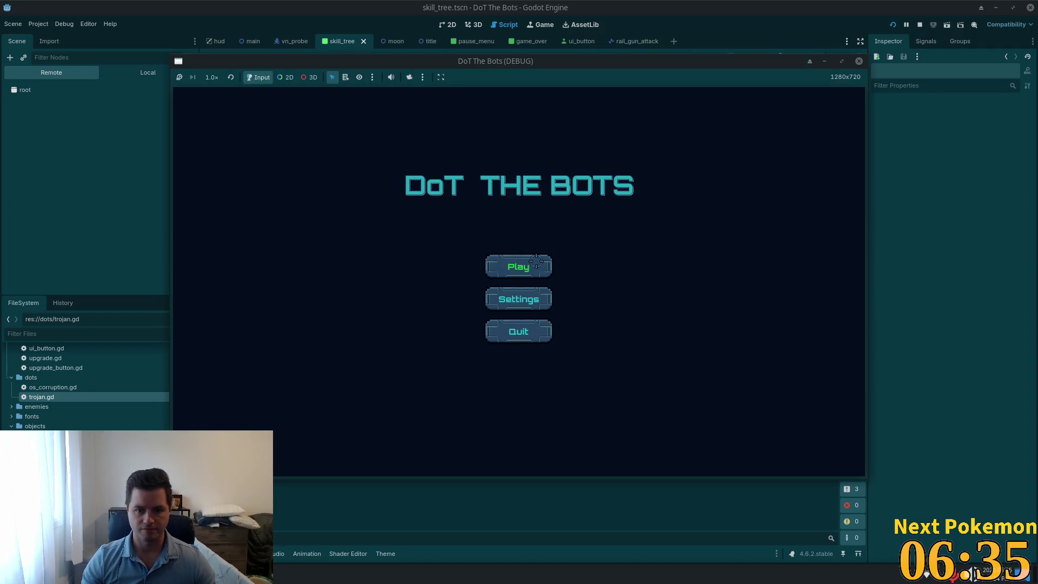
pyautogui.click(536, 261)
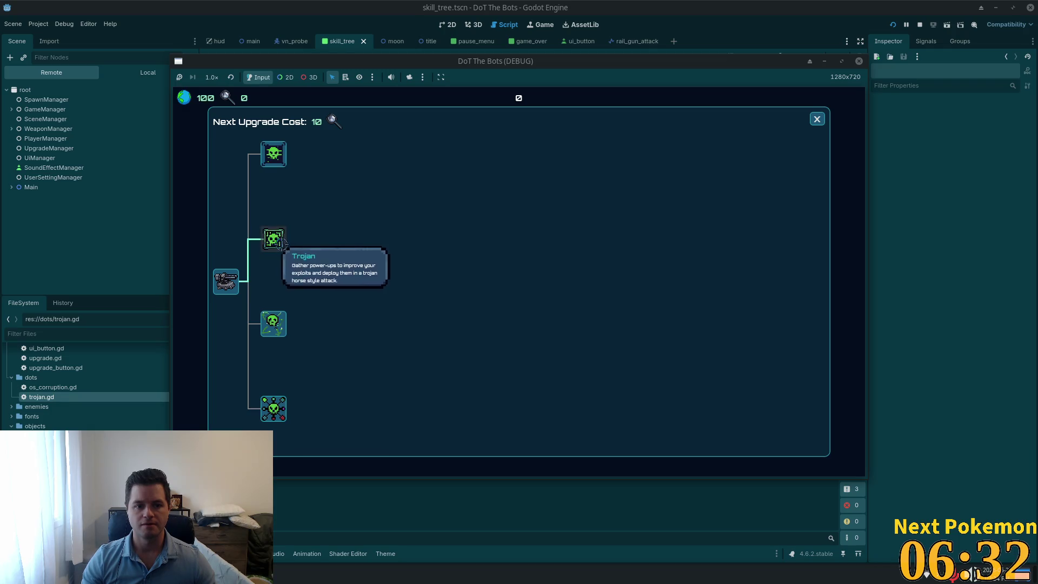
pyautogui.press('Escape')
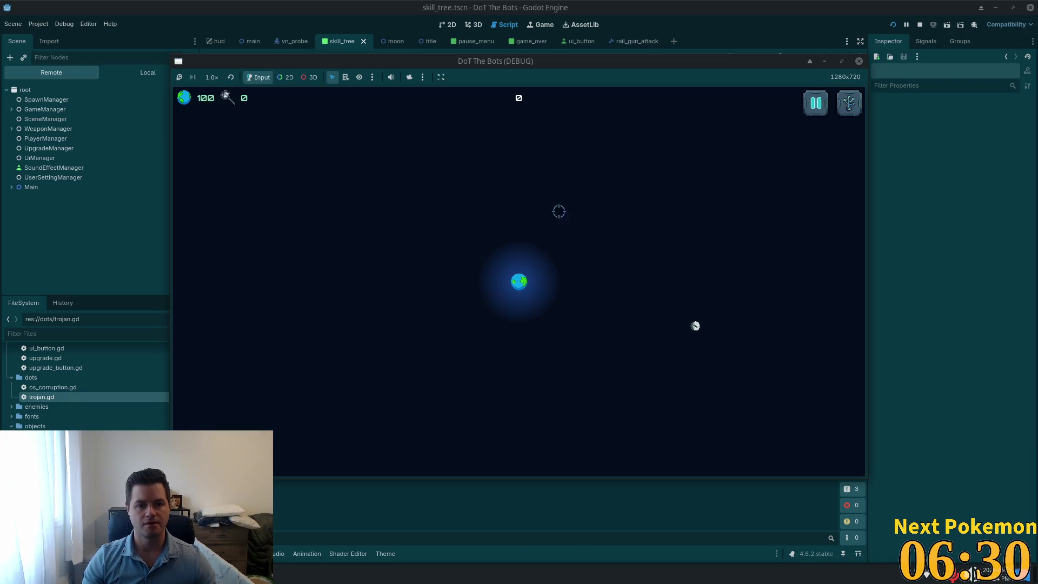
pyautogui.click(216, 201)
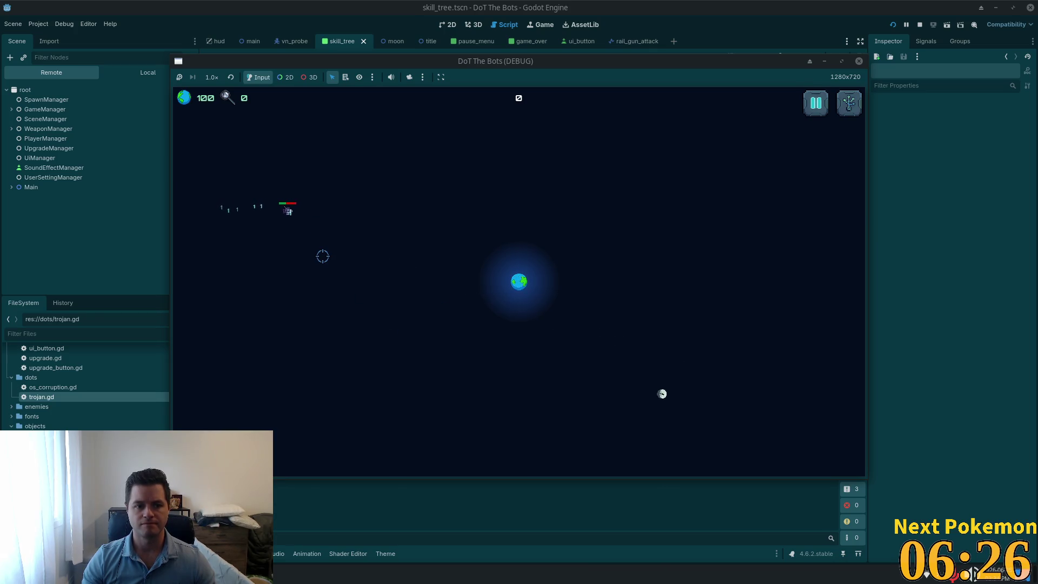
pyautogui.click(327, 219)
pyautogui.click(371, 237)
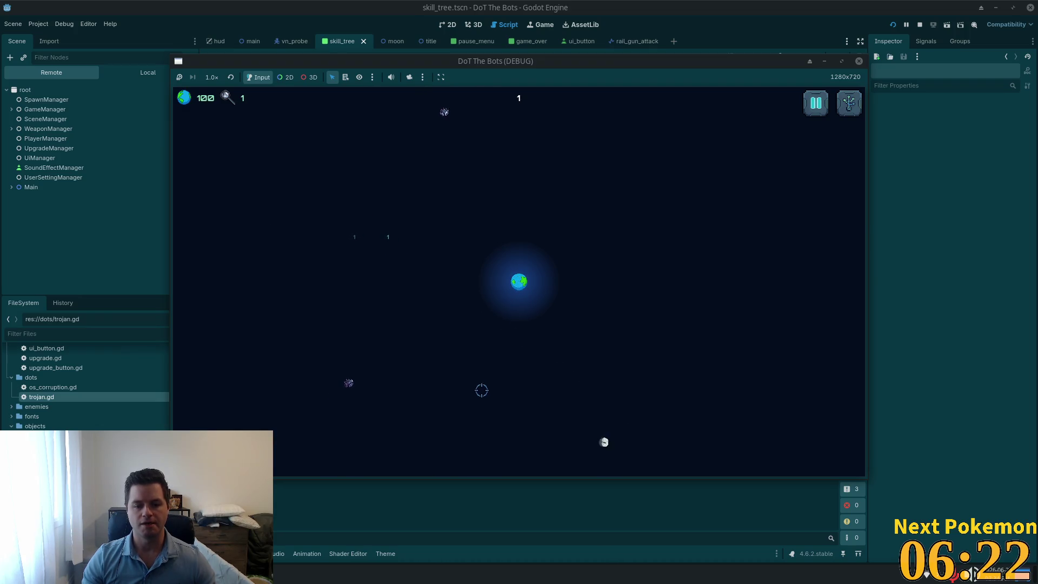
# Step: Pause, quit to the title, start a fresh round and check the skill tree's upgrade cost
pyautogui.press('Escape')
pyautogui.click(517, 323)
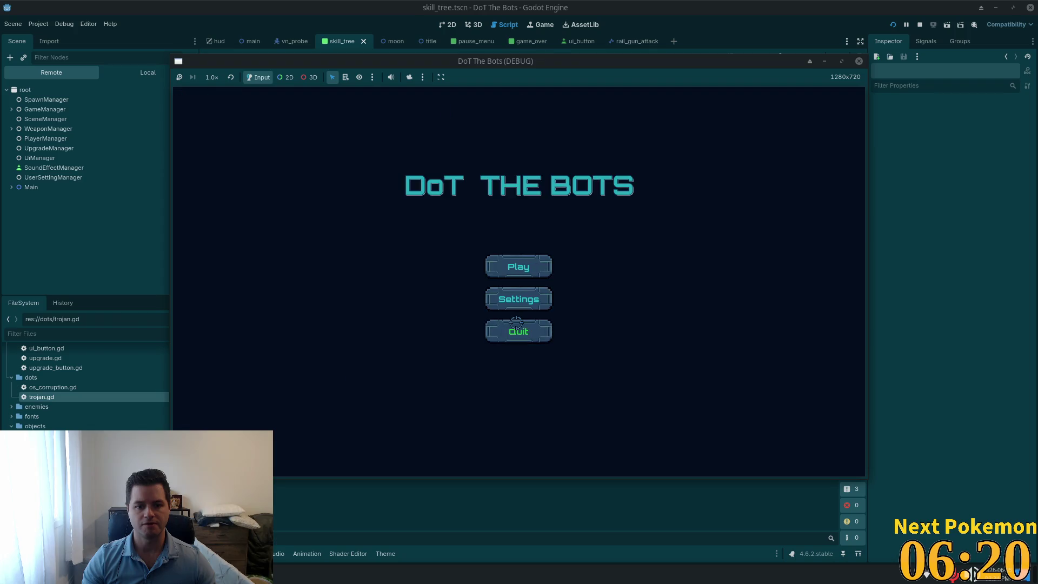
pyautogui.click(512, 260)
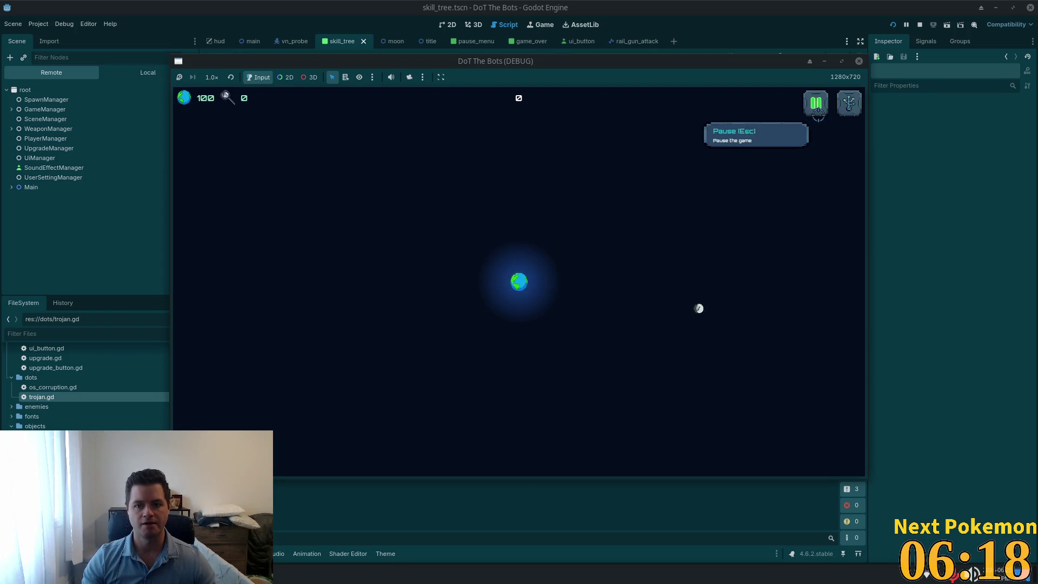
pyautogui.click(849, 103)
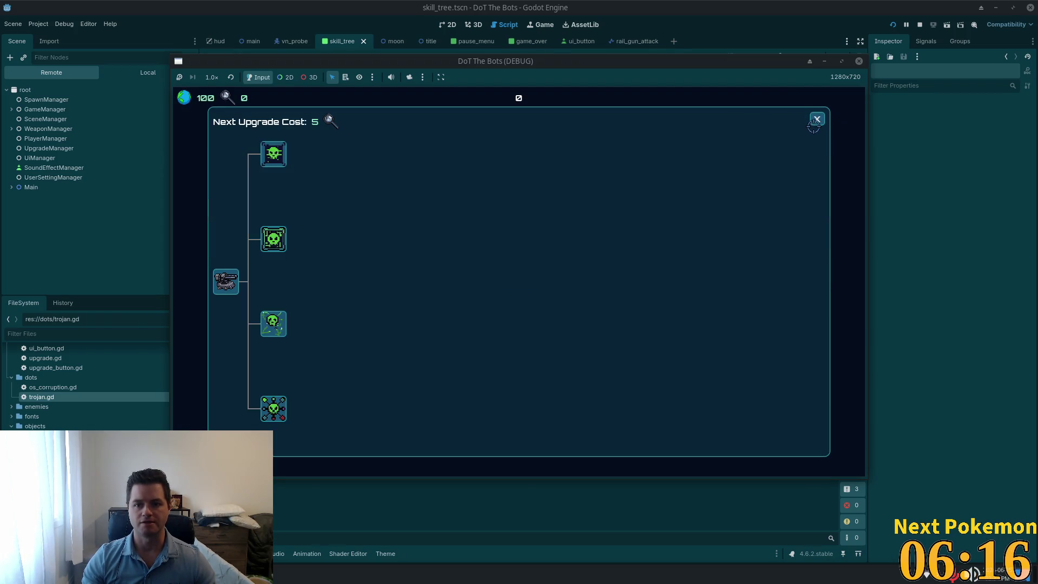
pyautogui.click(816, 126)
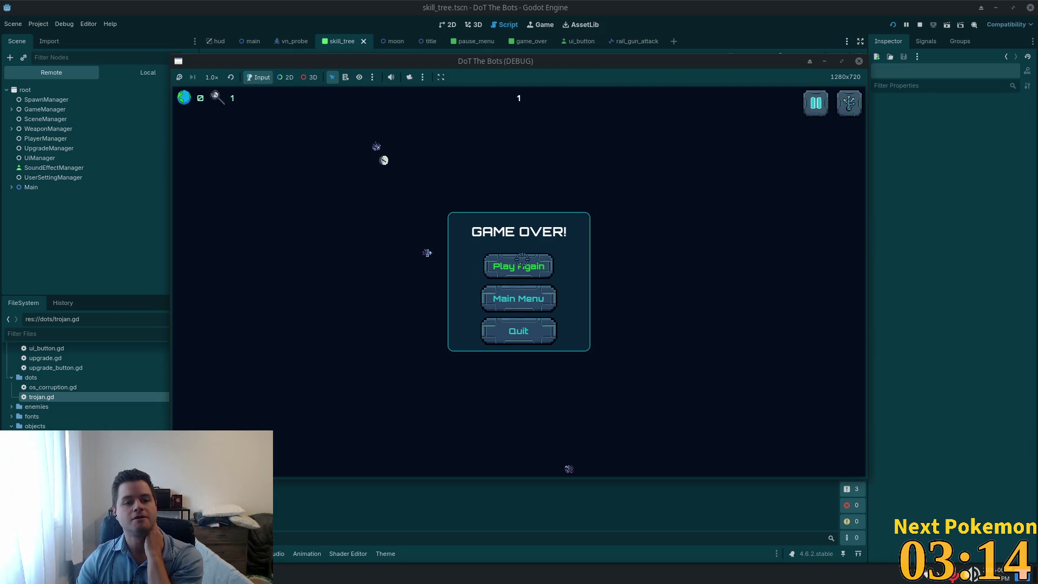
# Step: Play again, check the skill tree, quit to title, start a new game, then relaunch the run
pyautogui.click(515, 266)
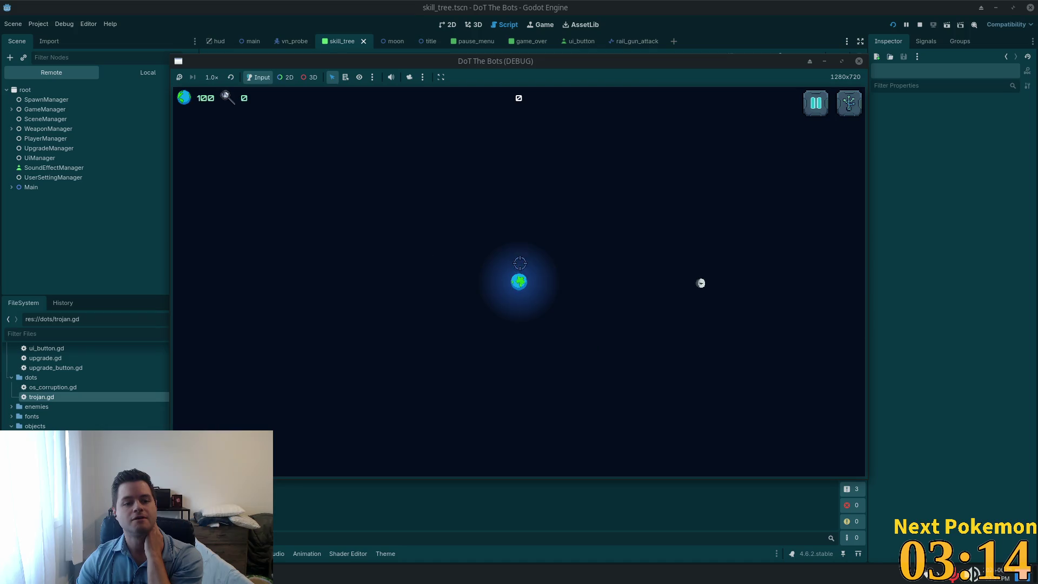
pyautogui.click(849, 104)
pyautogui.click(813, 121)
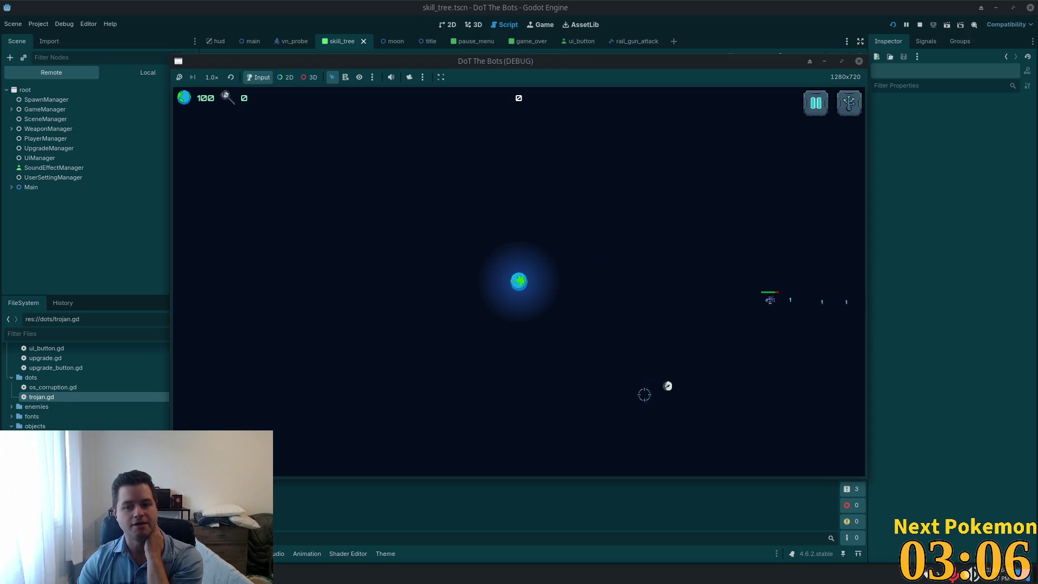
pyautogui.press('Escape')
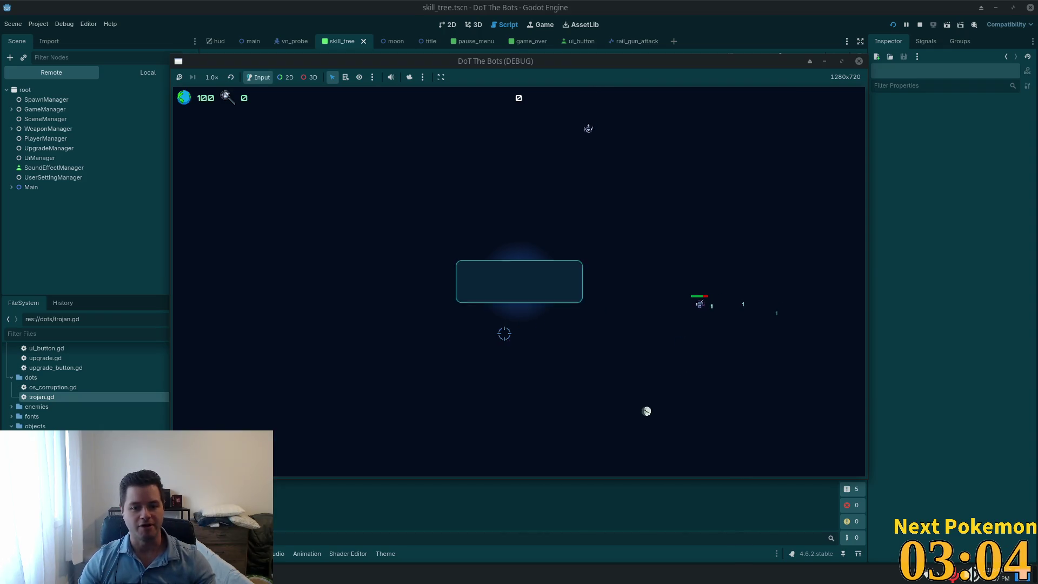
pyautogui.click(517, 317)
pyautogui.click(512, 271)
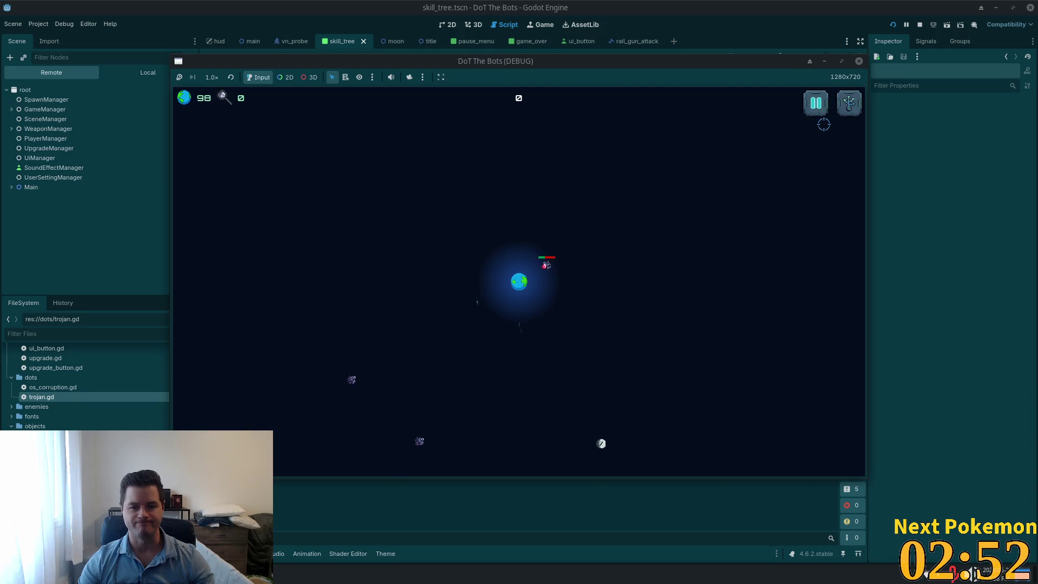
pyautogui.click(893, 24)
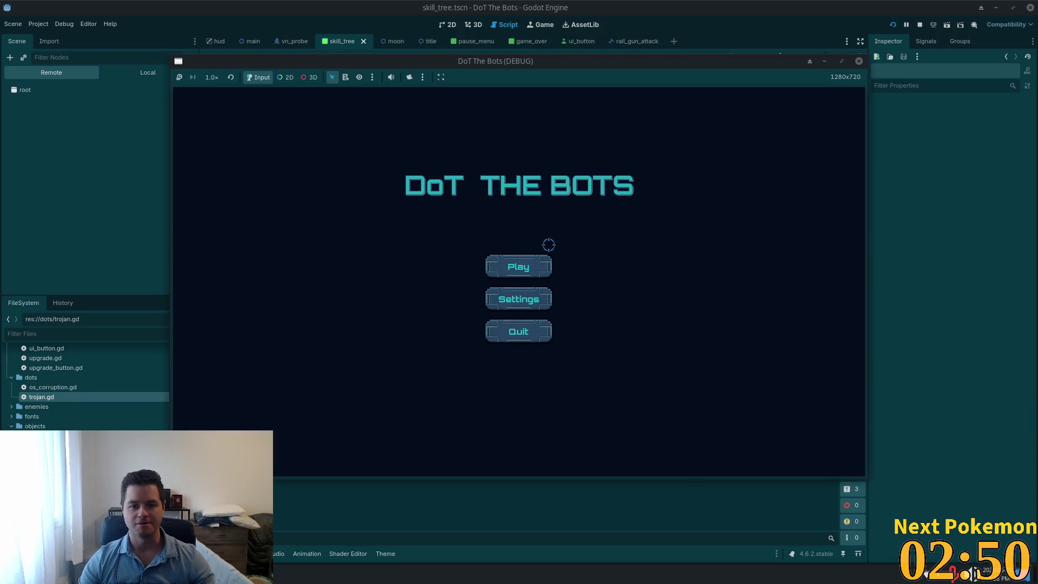
# Step: Start playing, check the skill tree, then quit to title and start another round
pyautogui.click(546, 265)
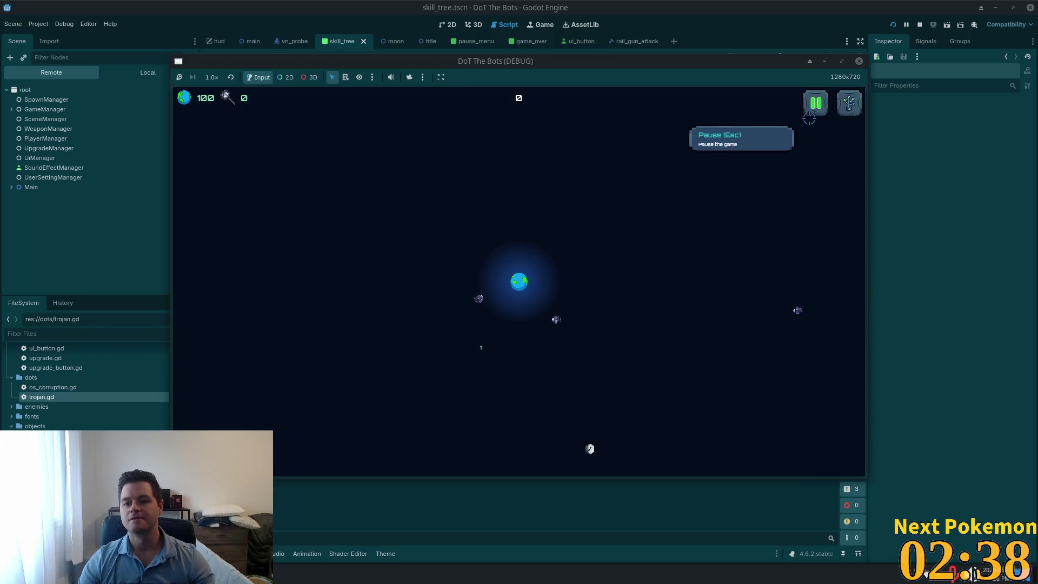
pyautogui.click(849, 103)
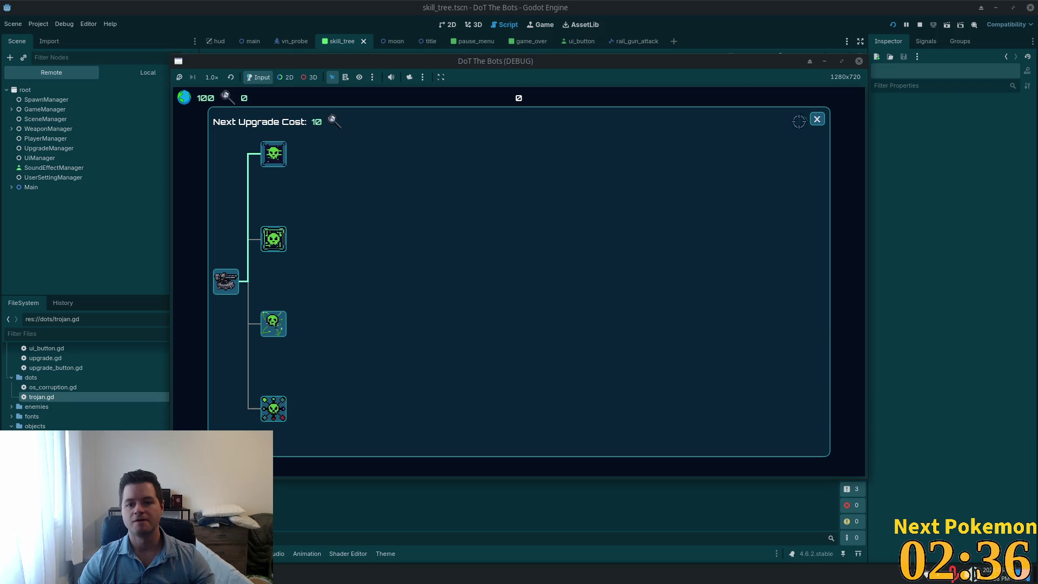
pyautogui.click(819, 119)
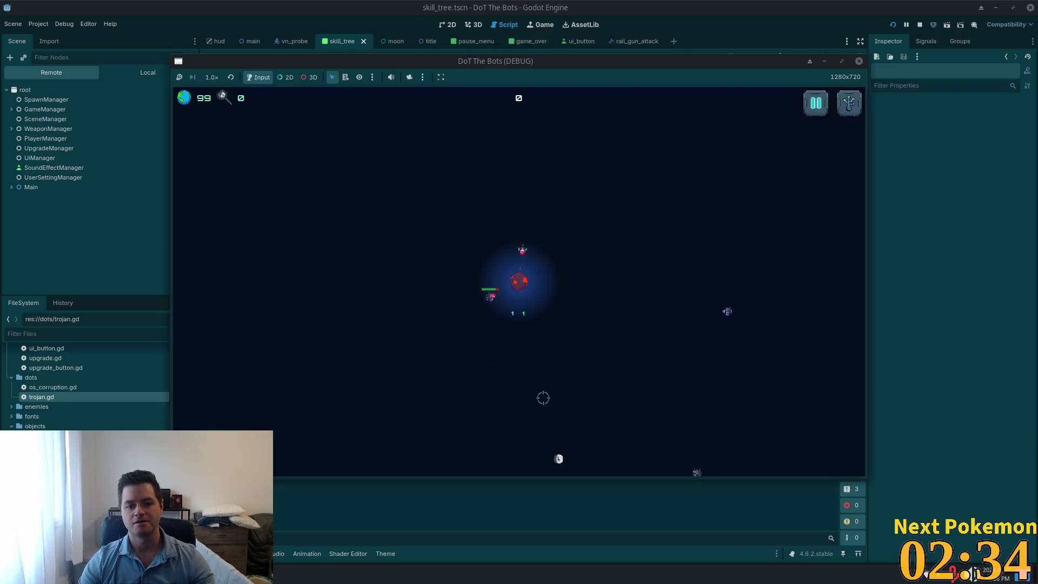
pyautogui.press('Escape')
pyautogui.click(517, 315)
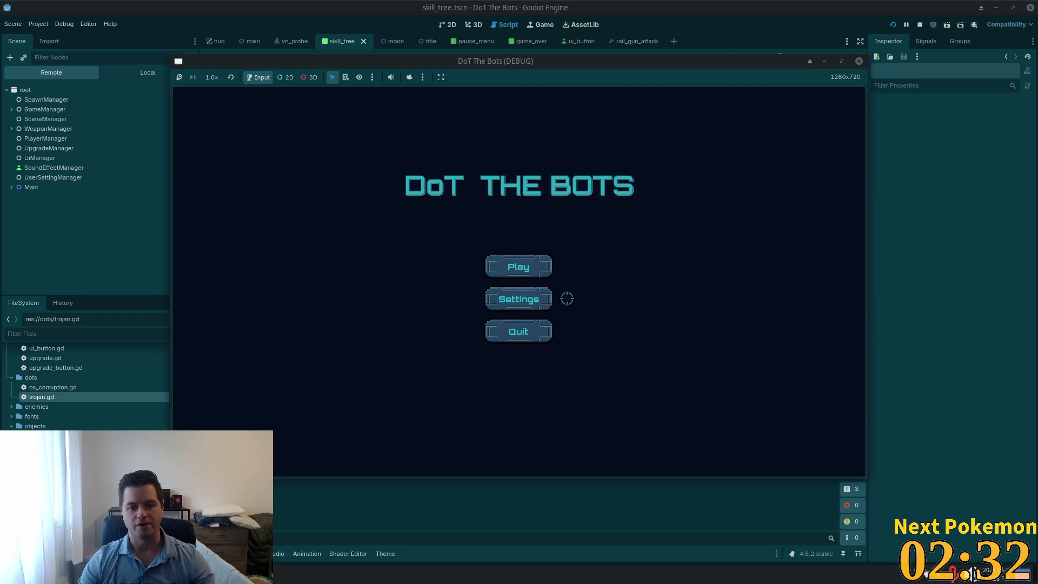
pyautogui.click(514, 264)
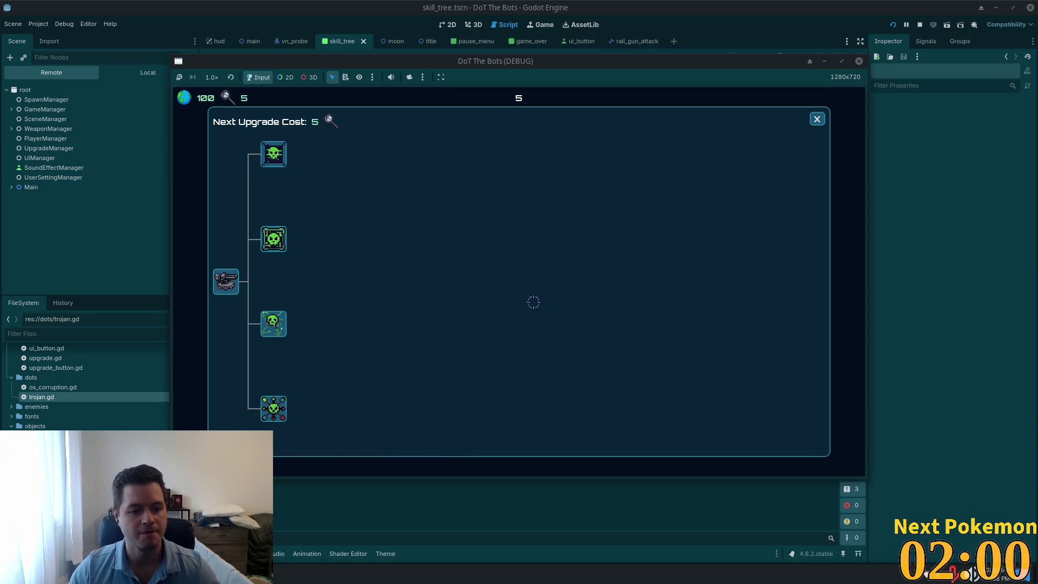
pyautogui.click(817, 115)
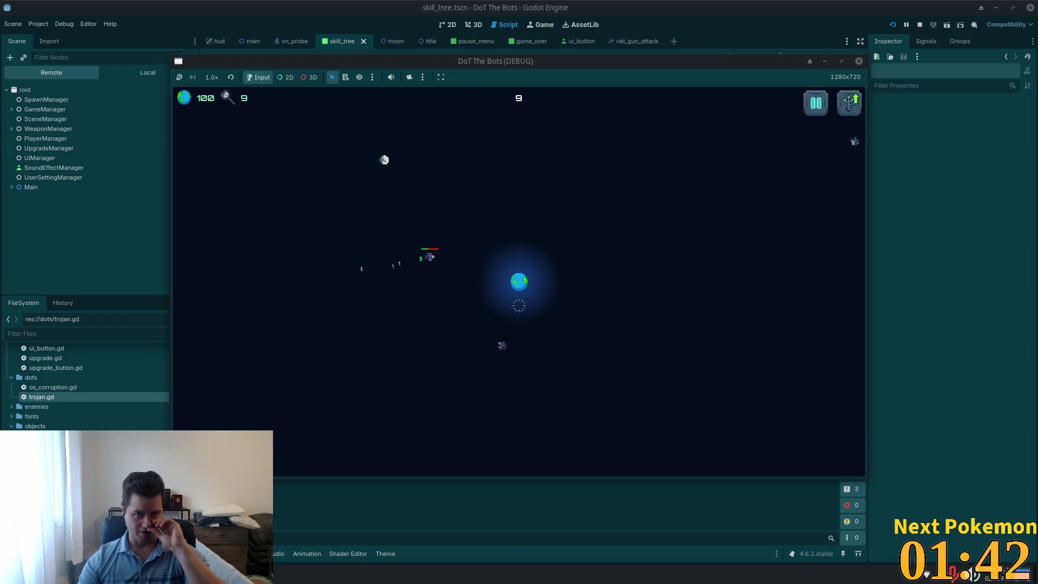
# Step: Stop the running game with F8 and return to trojan.gd in the script editor
pyautogui.click(756, 35)
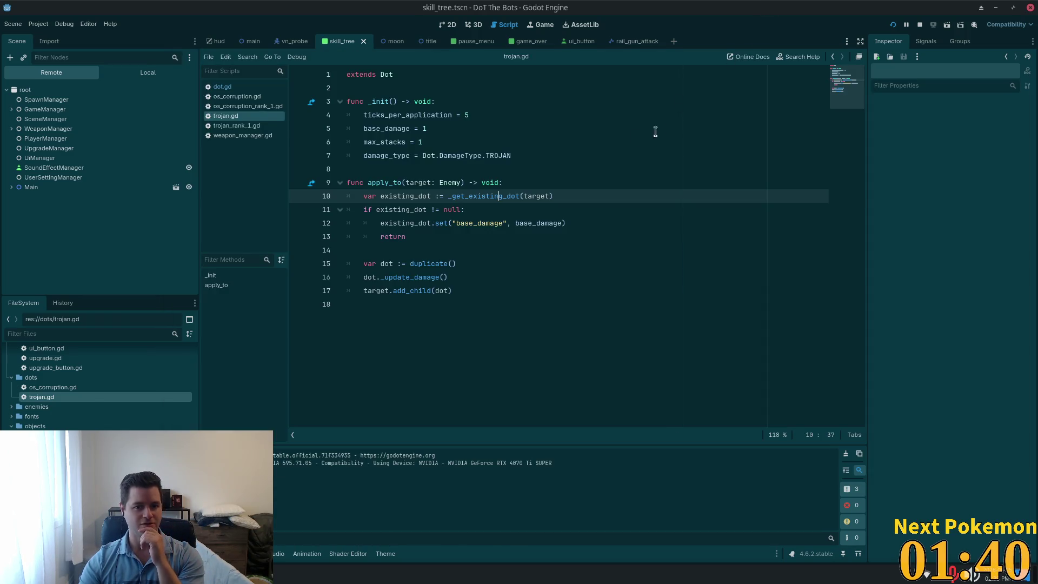
pyautogui.press('F8')
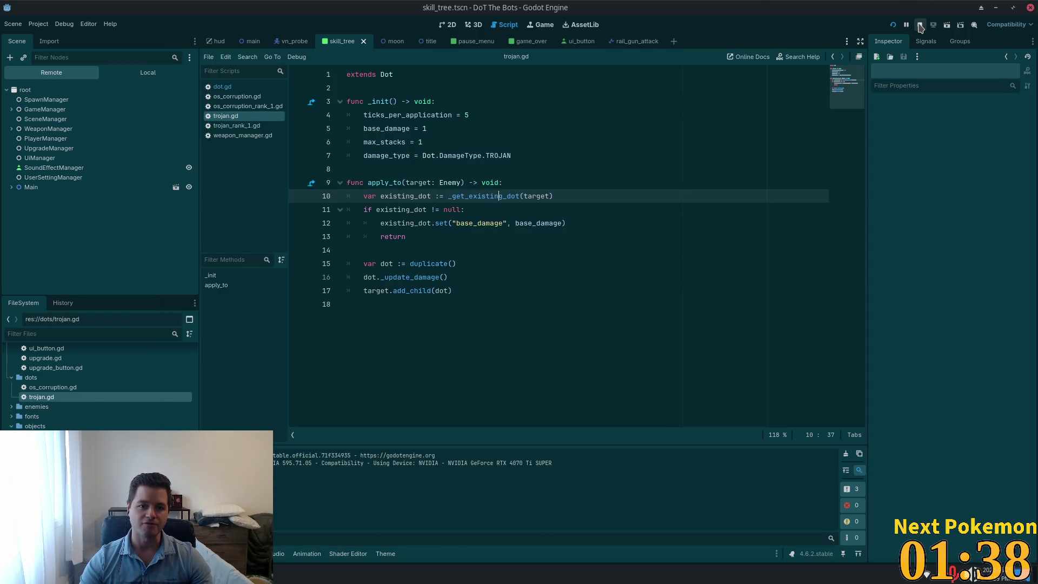
pyautogui.click(564, 209)
# Step: Switch from Godot to the Cursor window showing game_over.gd
pyautogui.click(372, 198)
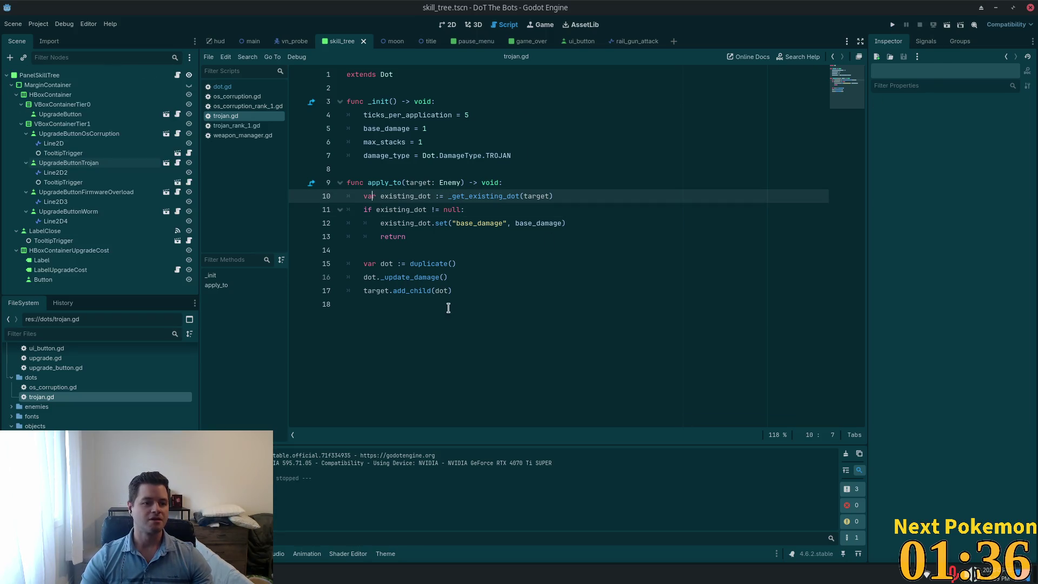
pyautogui.hotkey('alt', 'Tab')
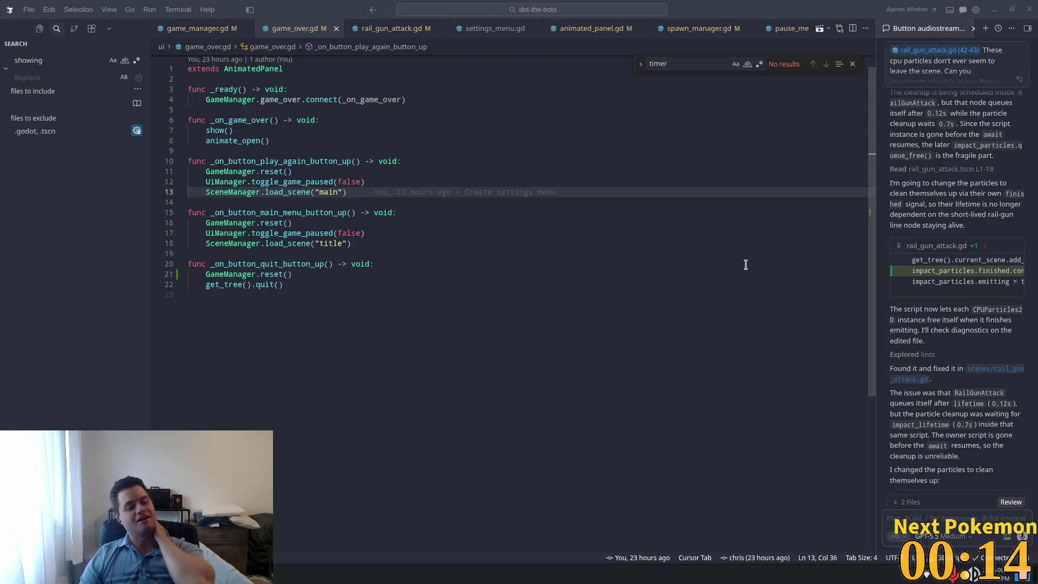
pyautogui.click(513, 196)
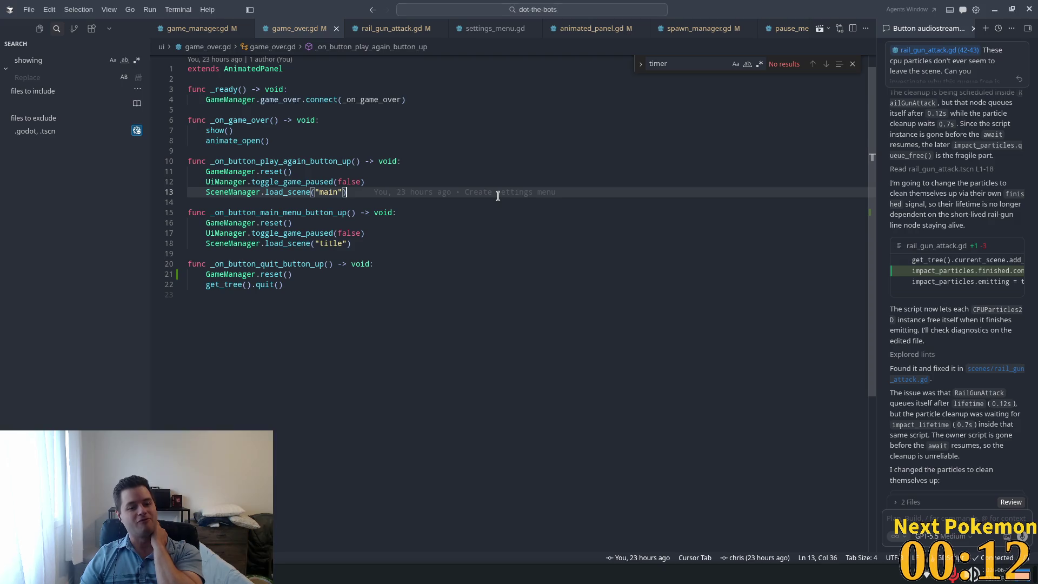
pyautogui.moveTo(498, 196)
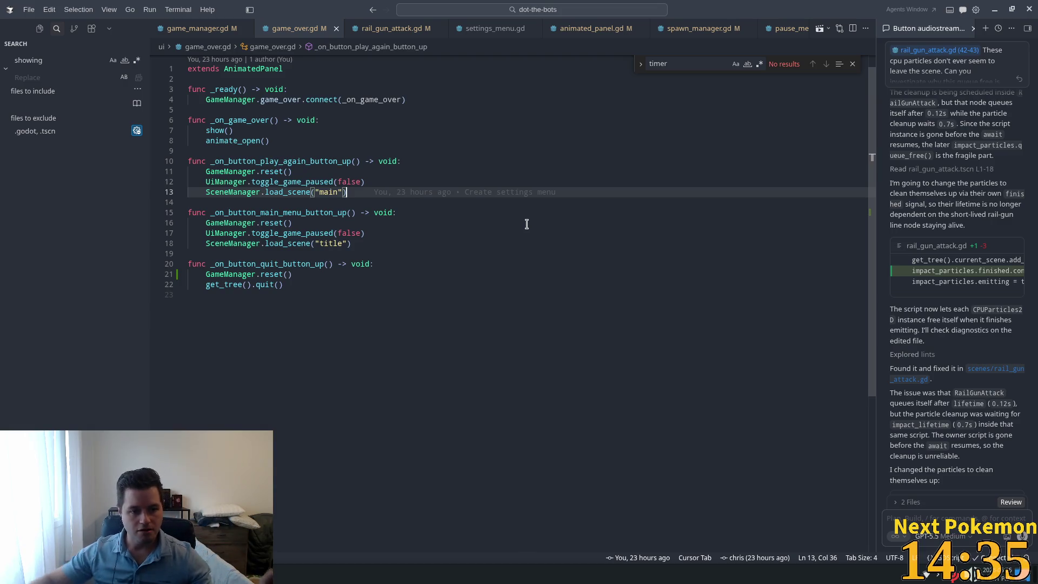
pyautogui.click(264, 222)
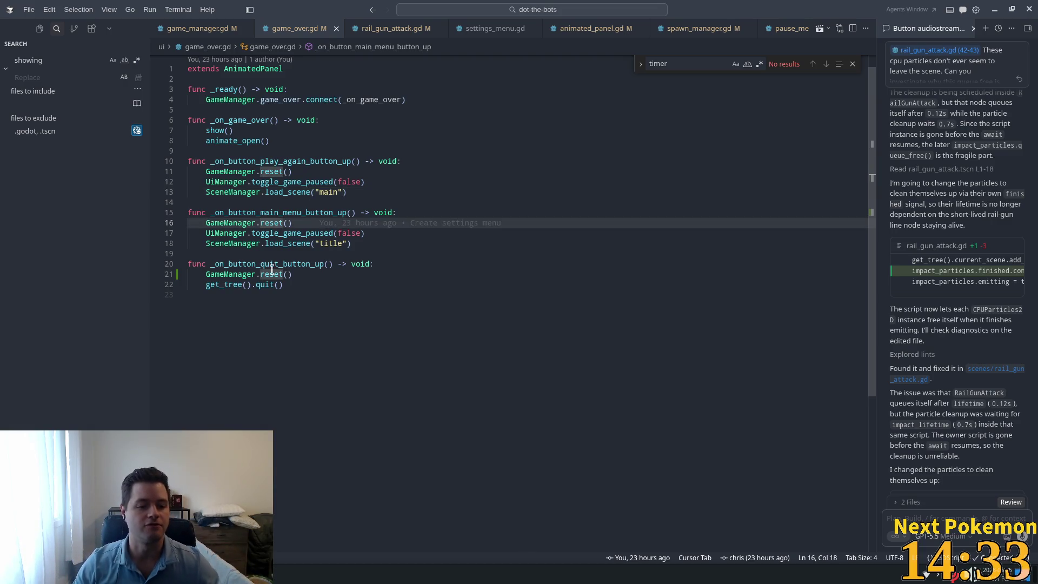
pyautogui.doubleClick(230, 275)
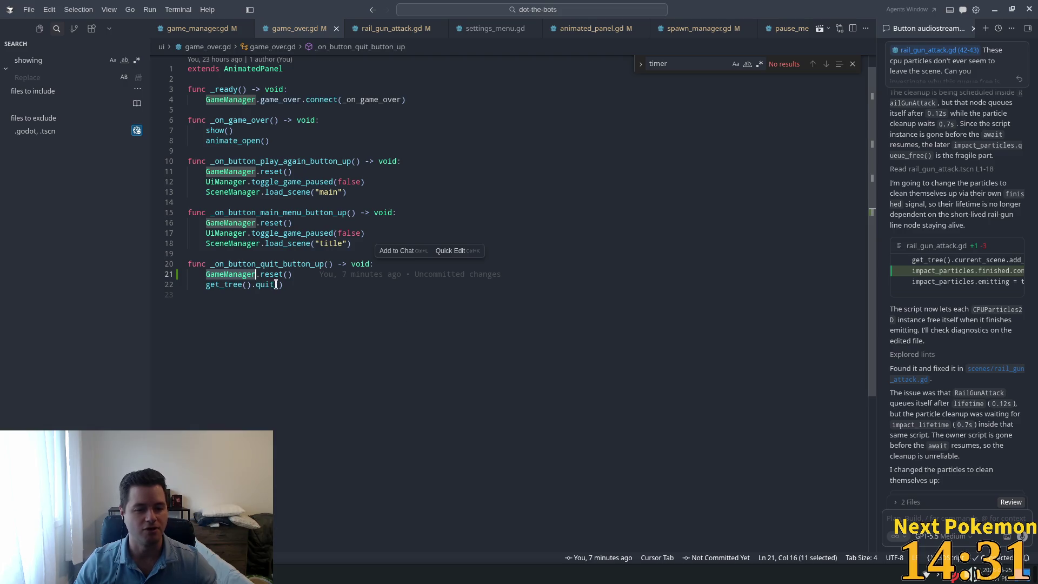
pyautogui.doubleClick(272, 274)
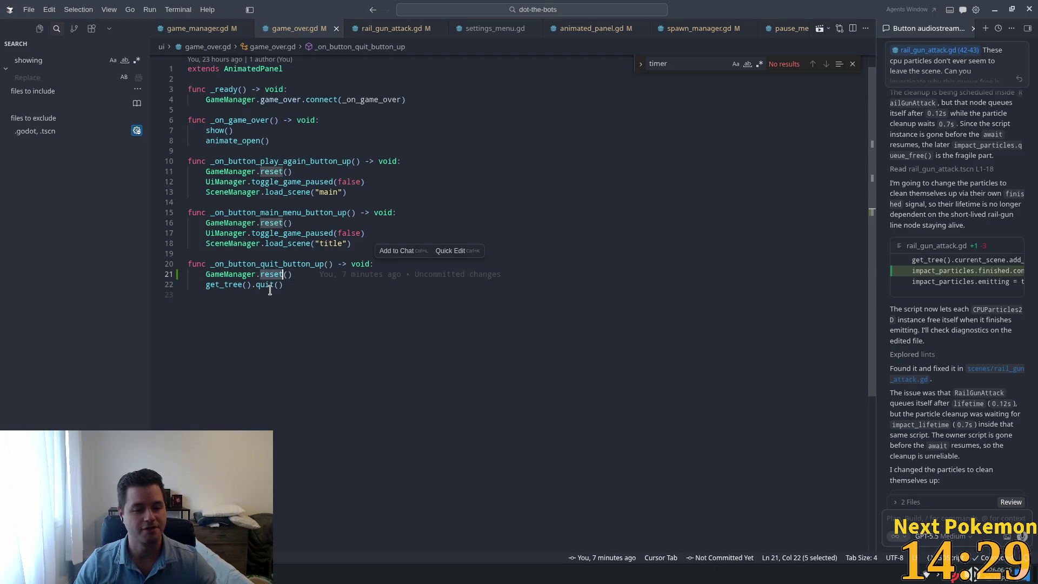
# Step: Trace GameManager's reset into UpgradeManager.reset, inspecting active_upgrades and the upgrade_applied signal
pyautogui.keyDown('ctrl'); pyautogui.click(224, 274); pyautogui.keyUp('ctrl')
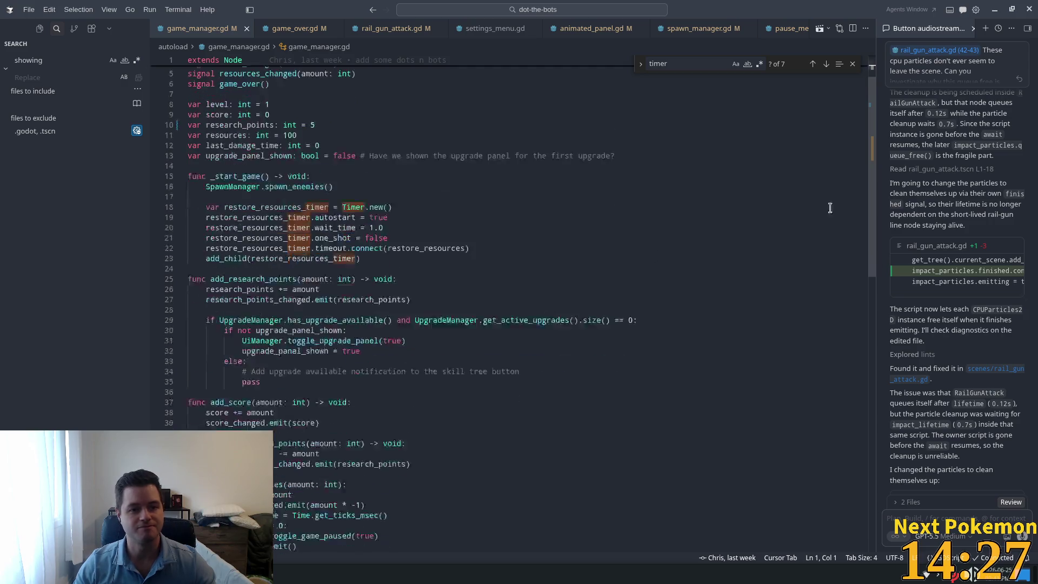
pyautogui.scroll(-1, 830, 208)
pyautogui.moveTo(827, 170); pyautogui.dragTo(798, 416)
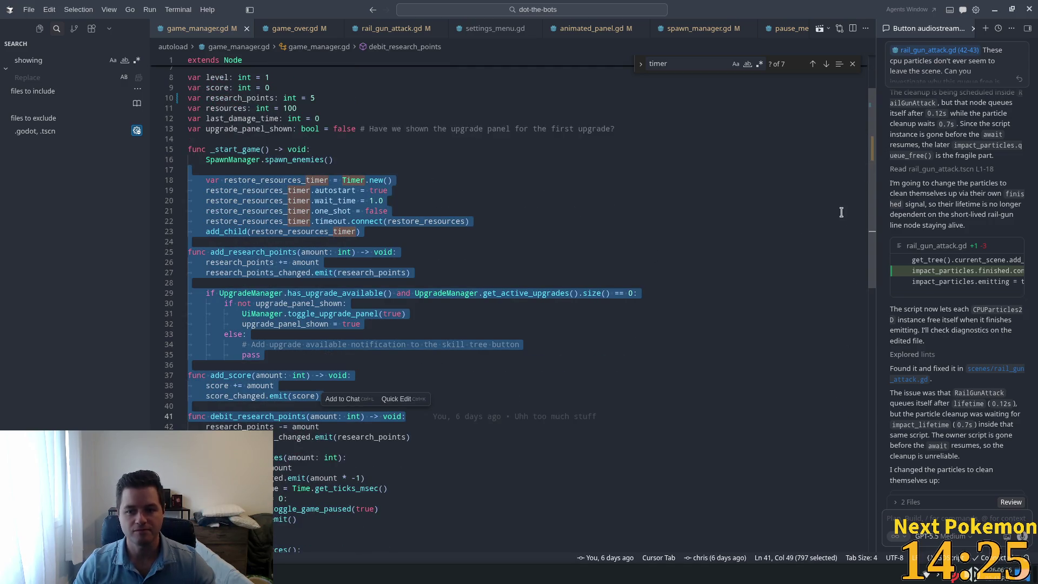
pyautogui.scroll(-10, 842, 212)
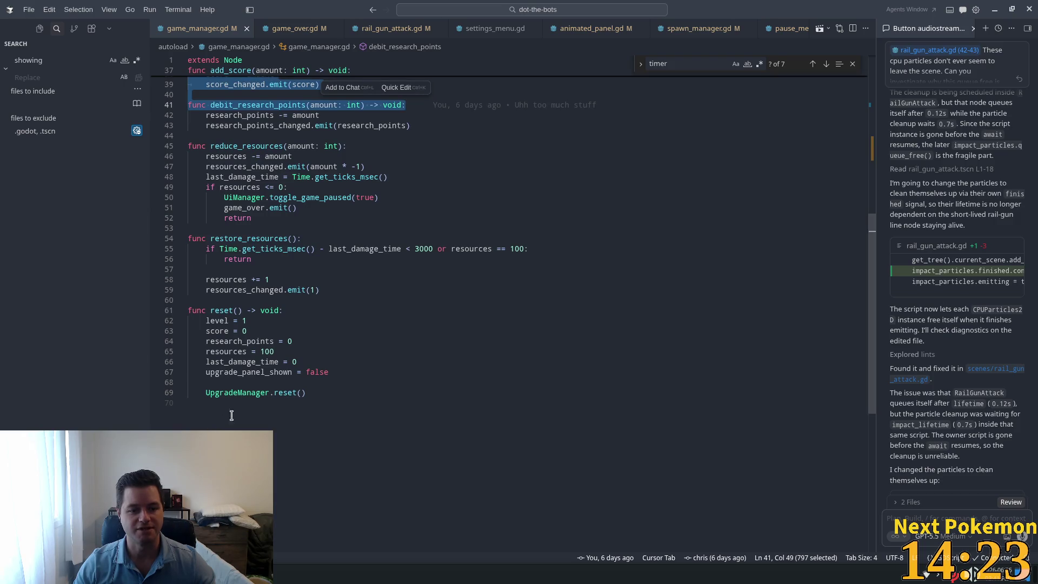
pyautogui.doubleClick(241, 393)
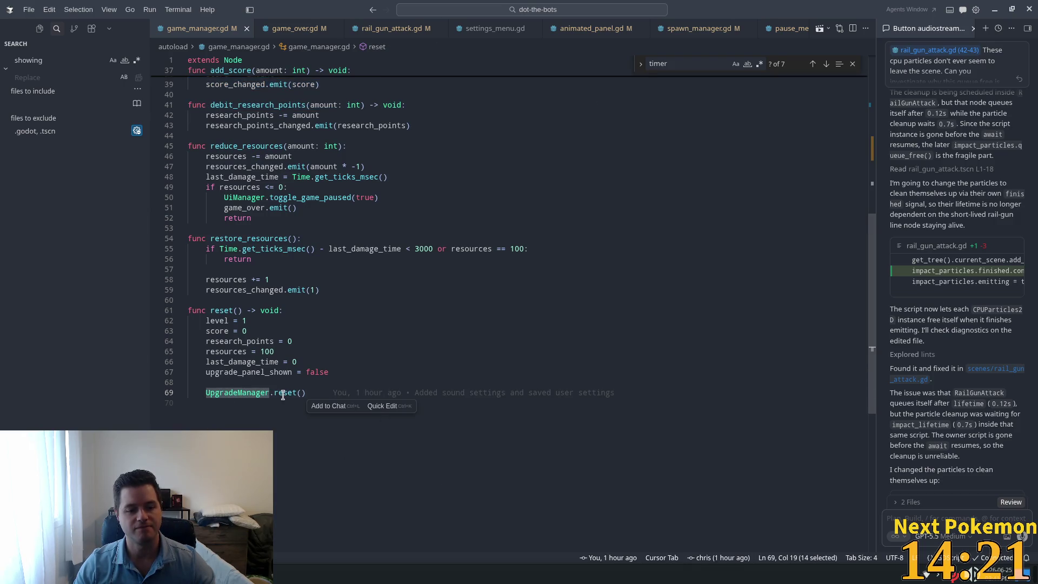
pyautogui.keyDown('ctrl'); pyautogui.click(283, 393); pyautogui.keyUp('ctrl')
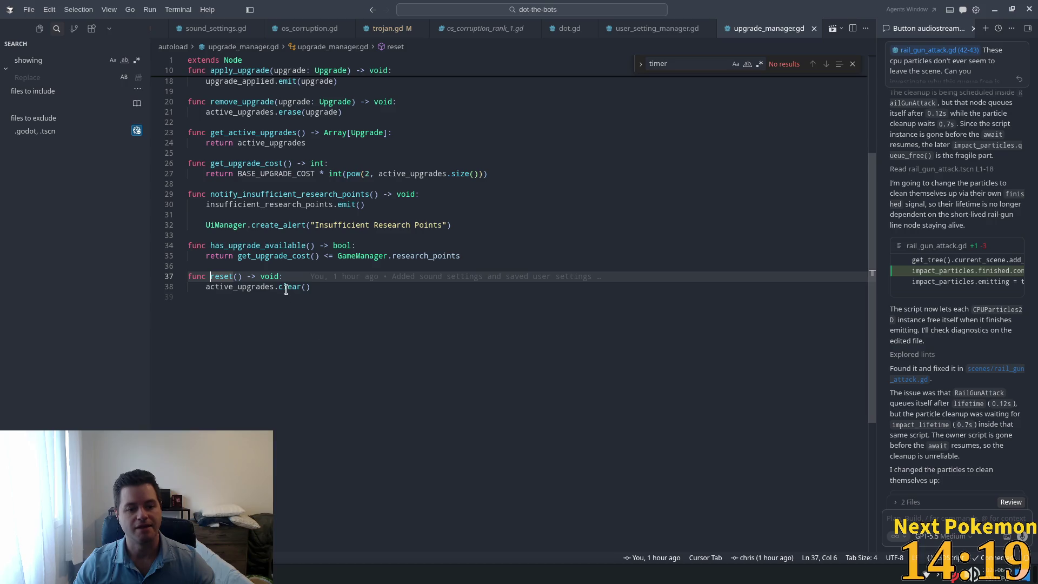
pyautogui.doubleClick(249, 287)
pyautogui.scroll(5, 391, 299)
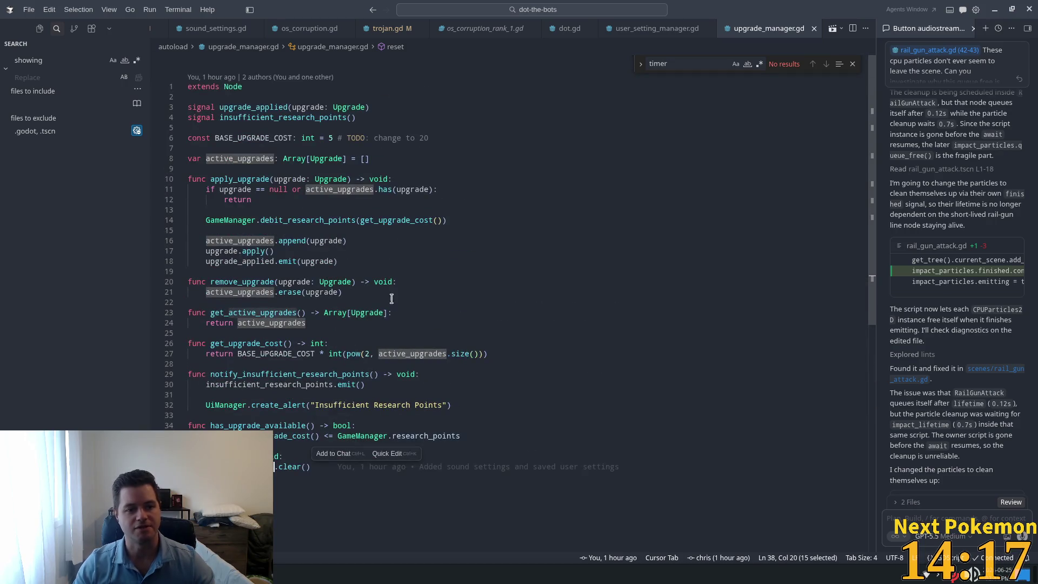
pyautogui.doubleClick(255, 157)
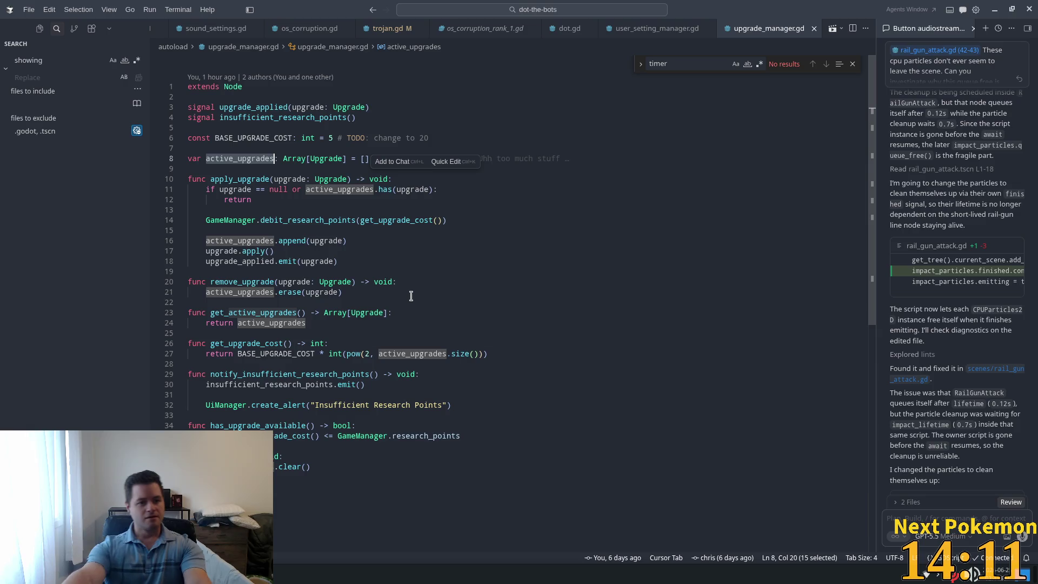
pyautogui.click(260, 108)
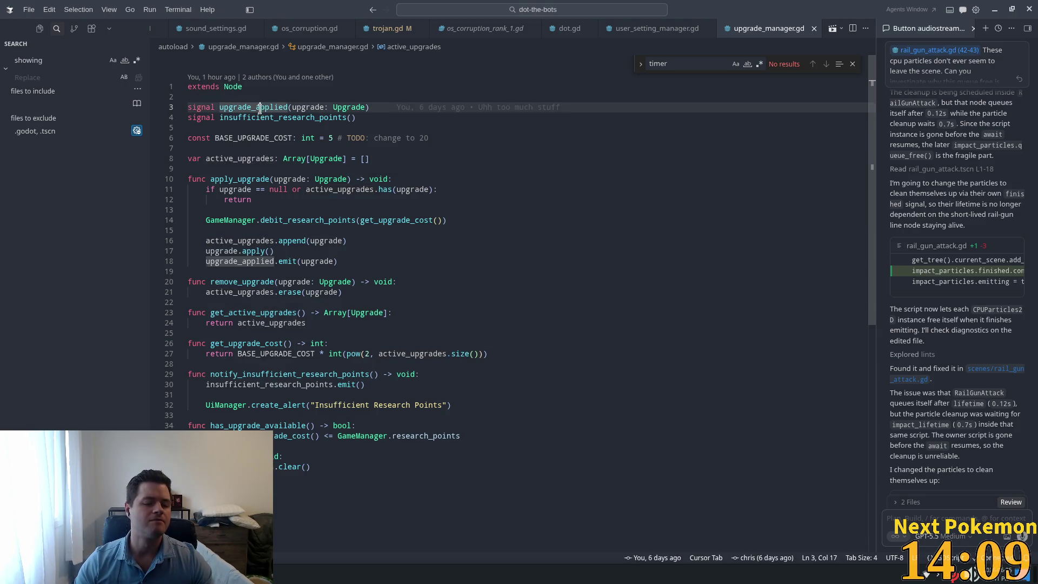
pyautogui.doubleClick(260, 107)
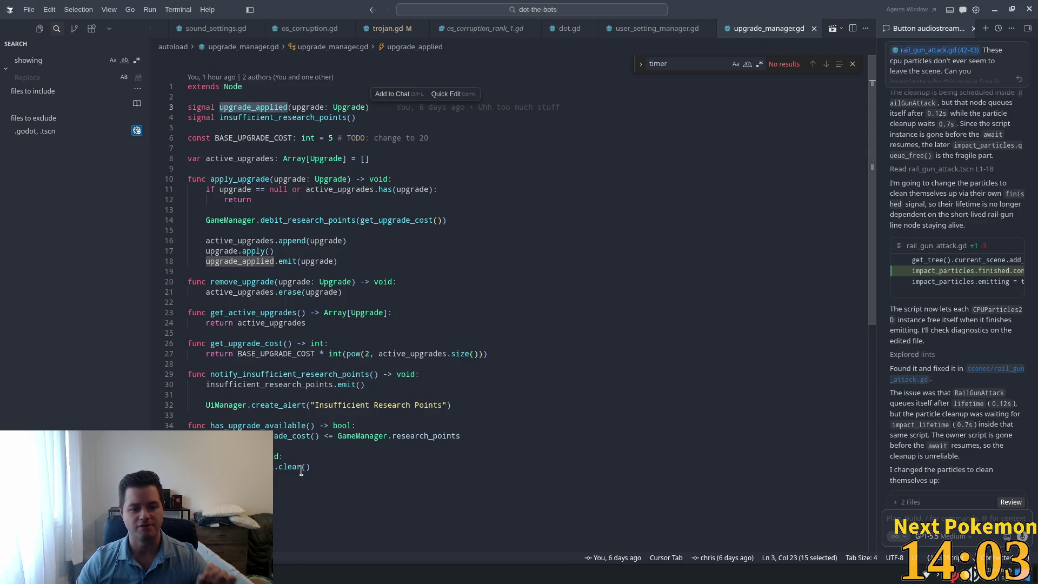
pyautogui.click(282, 467)
pyautogui.doubleClick(282, 467)
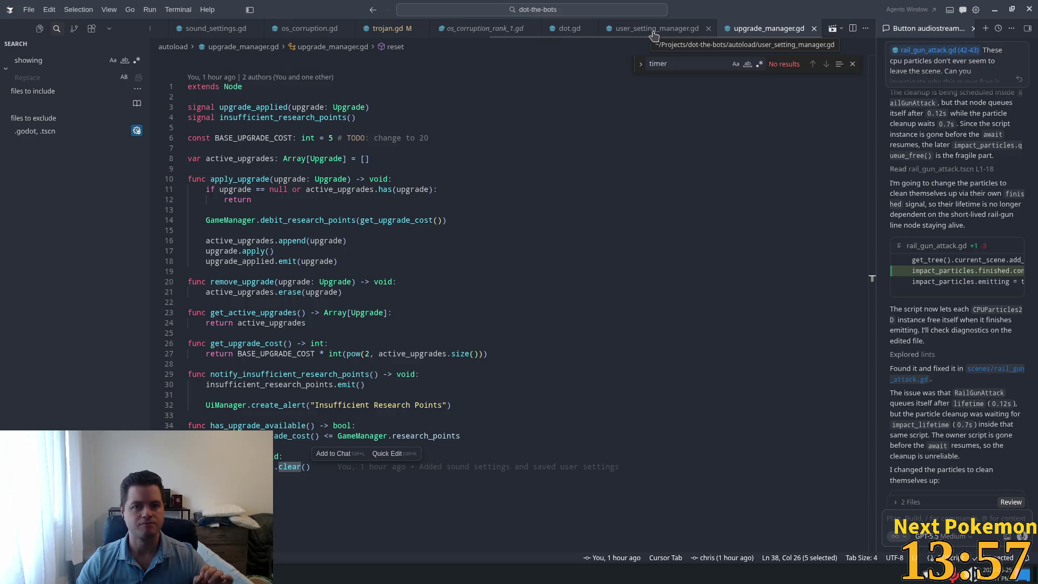
# Step: Open pause_menu.gd through the quick file search
pyautogui.click(464, 85)
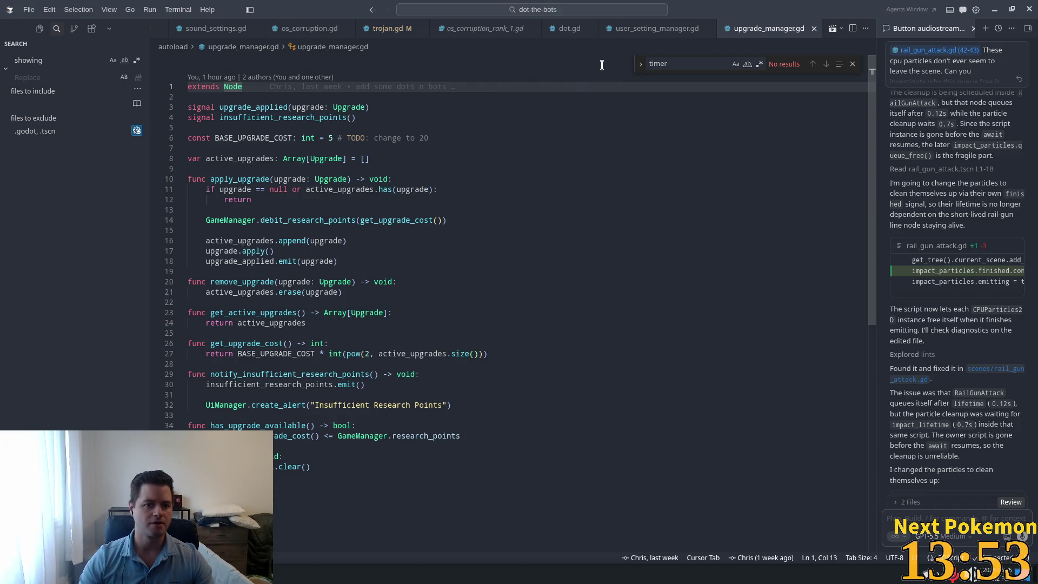
pyautogui.hotkey('ctrl', 'p')
pyautogui.write('pause')
pyautogui.press('Return')
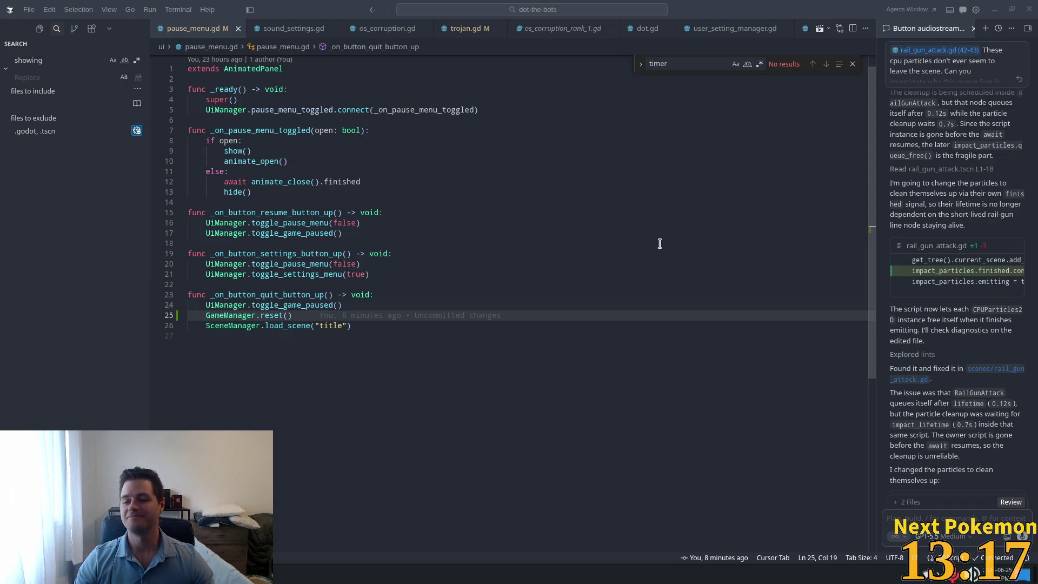
pyautogui.click(441, 254)
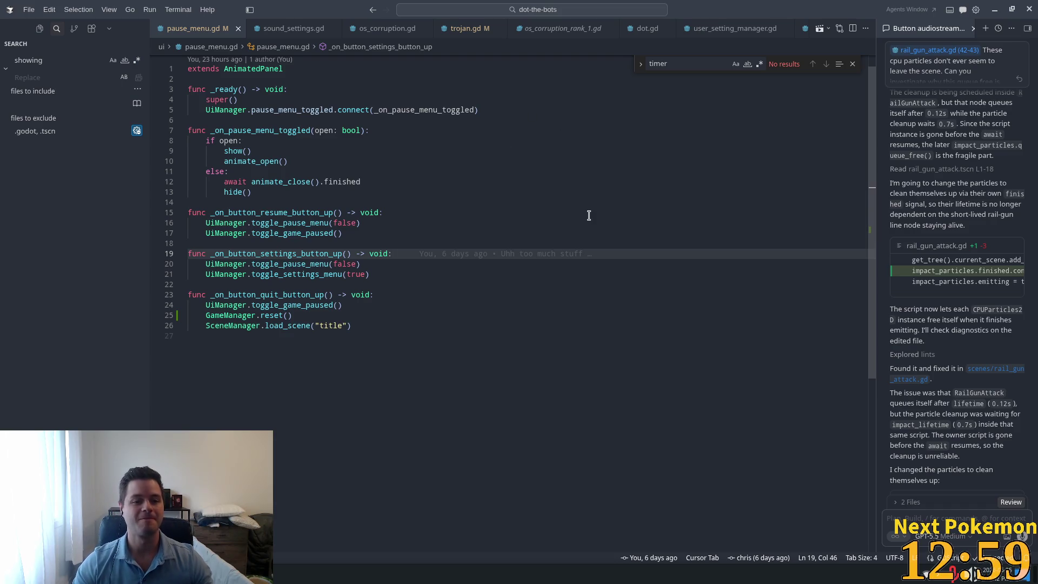
pyautogui.click(511, 233)
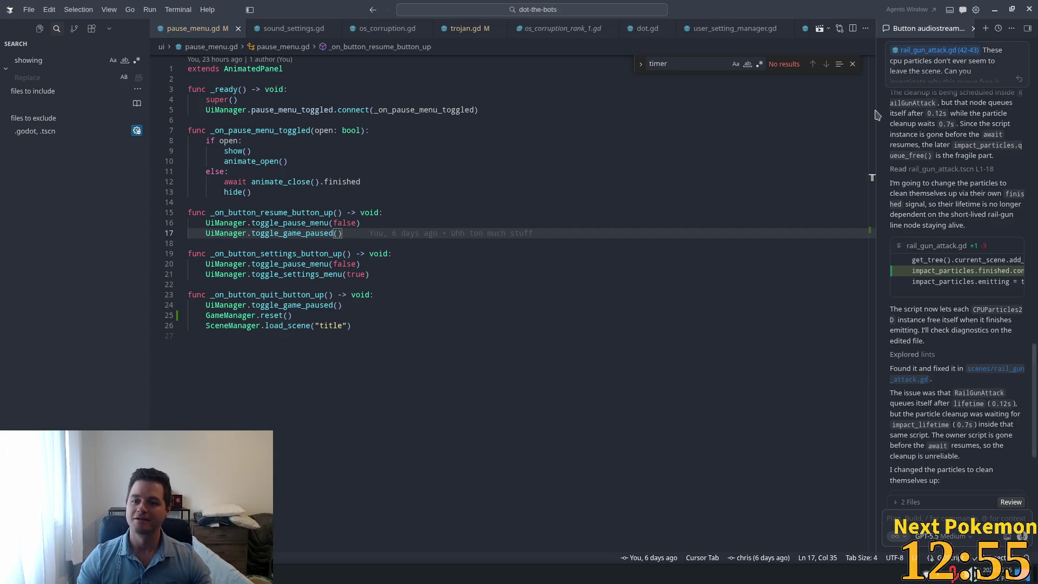
pyautogui.scroll(-2, 403, 328)
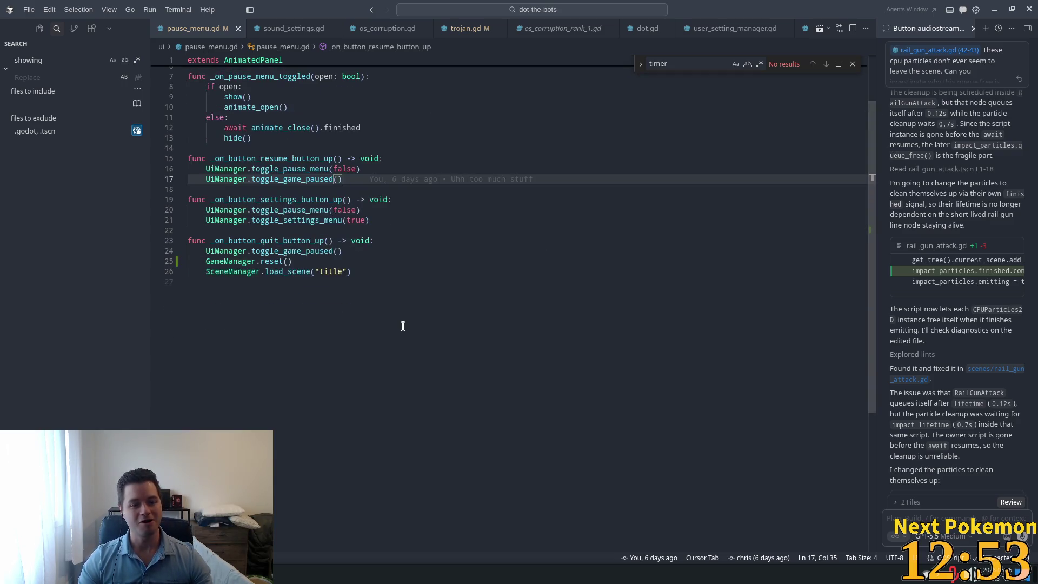
# Step: Examine the pause menu's quit handler: the pause toggle, reset call and title scene load
pyautogui.click(362, 240)
pyautogui.scroll(2, 292, 332)
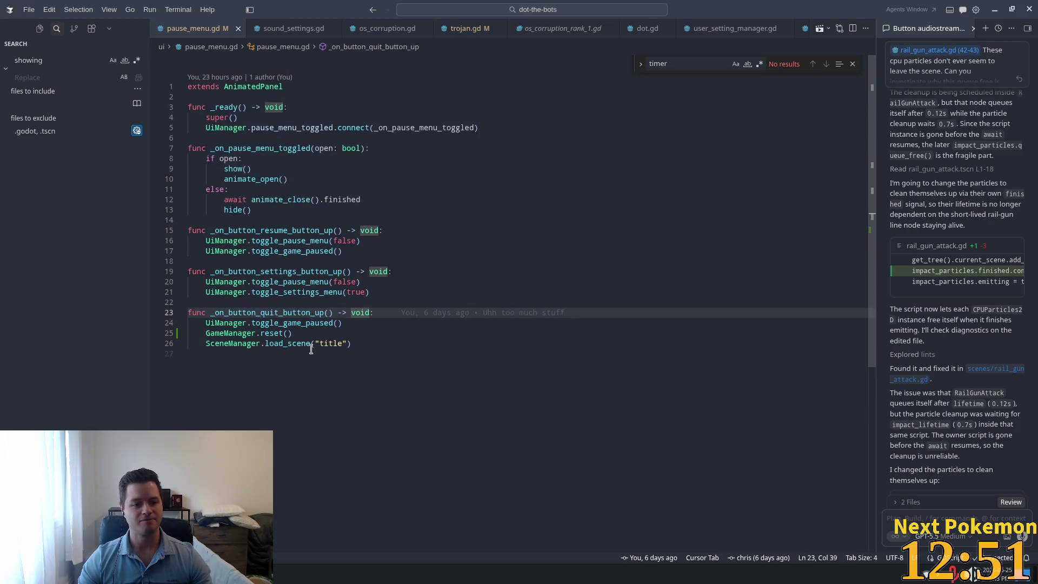
pyautogui.click(288, 344)
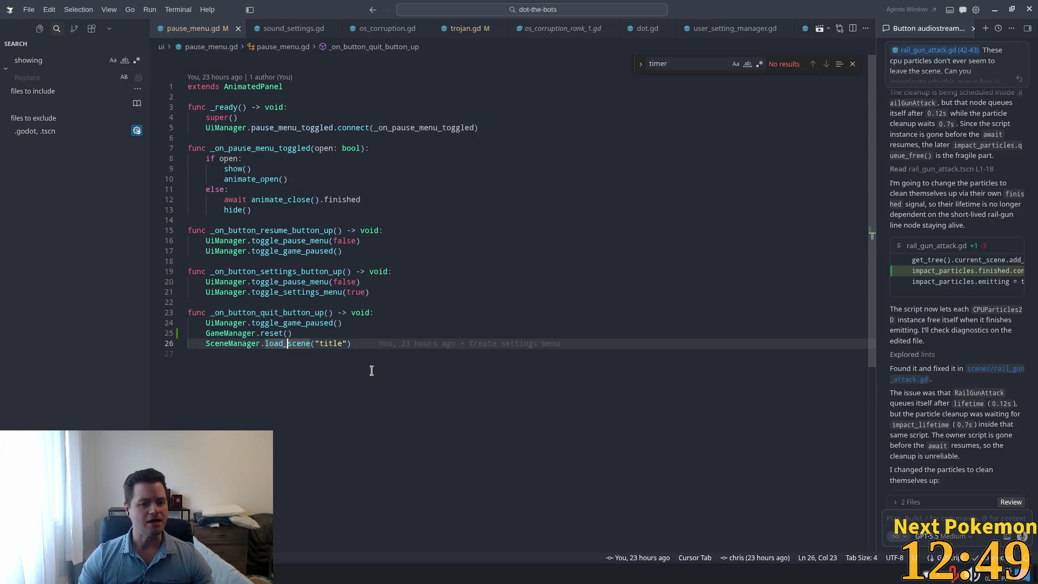
pyautogui.click(300, 334)
pyautogui.doubleClick(259, 292)
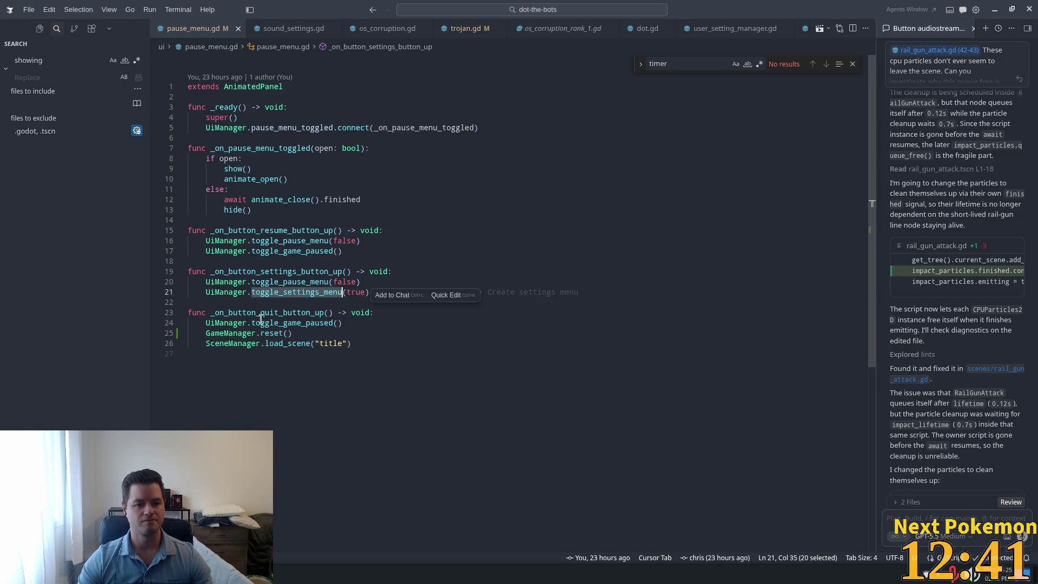
pyautogui.moveTo(342, 323); pyautogui.dragTo(337, 323)
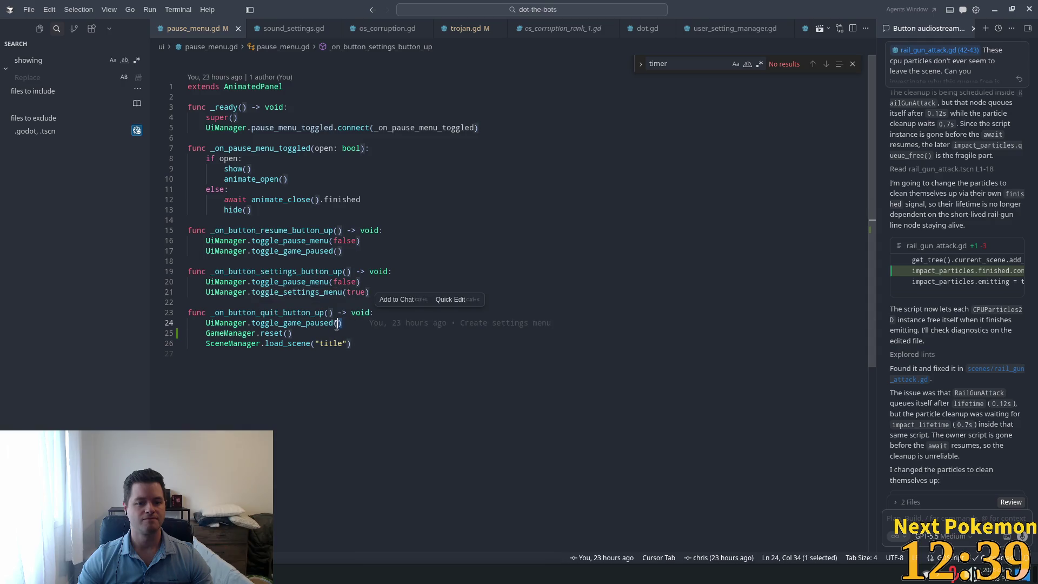
pyautogui.press('Right')
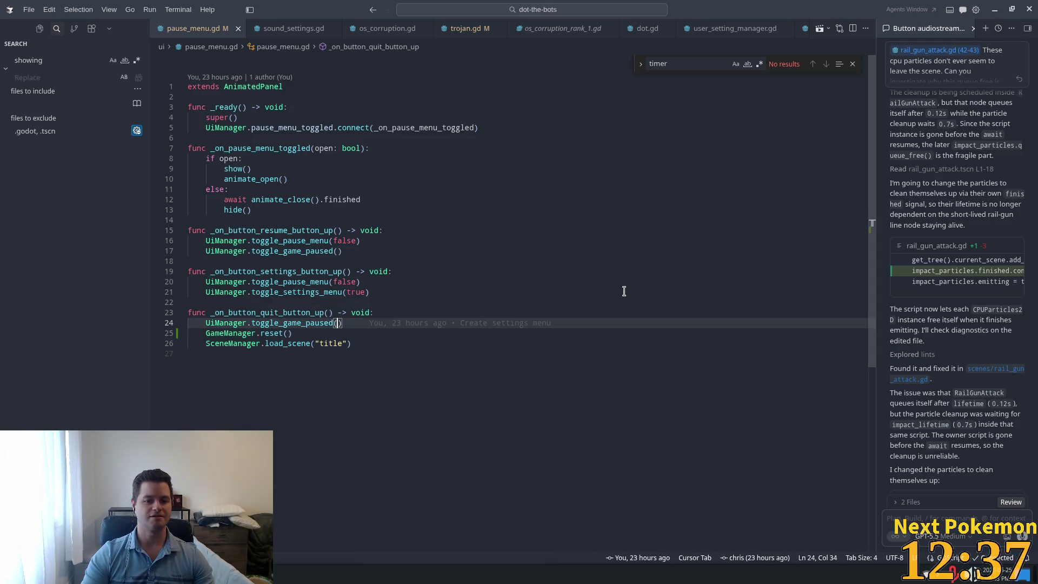
pyautogui.click(435, 261)
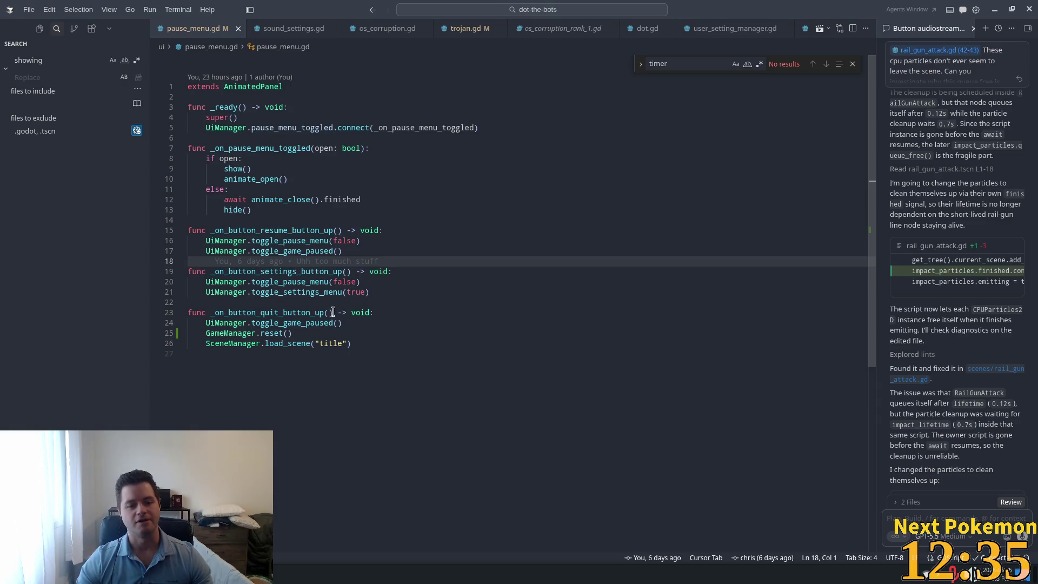
pyautogui.click(414, 316)
pyautogui.click(260, 344)
pyautogui.click(330, 326)
pyautogui.click(316, 333)
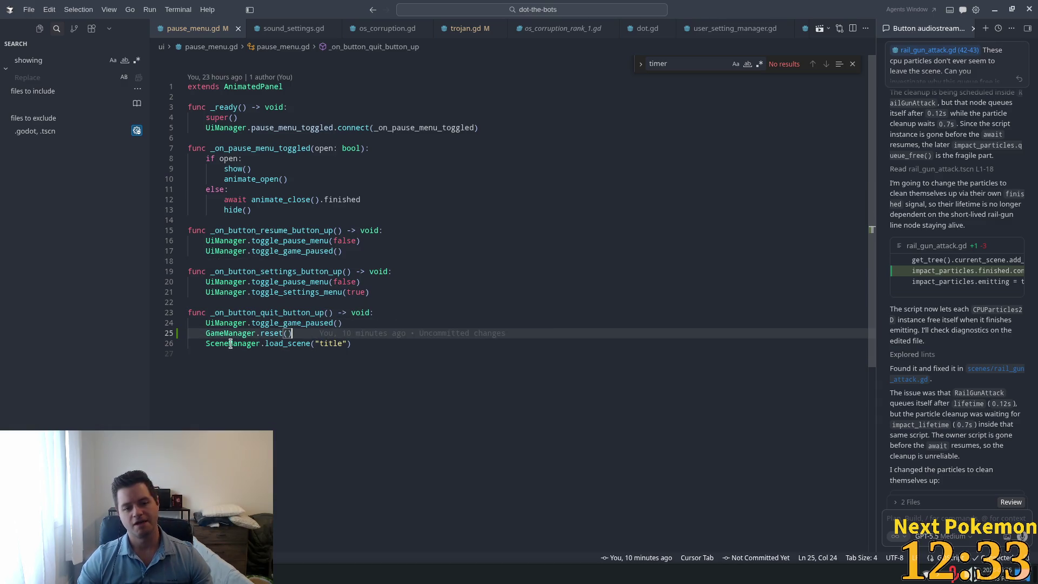
pyautogui.moveTo(229, 344); pyautogui.dragTo(400, 347)
pyautogui.moveTo(400, 345)
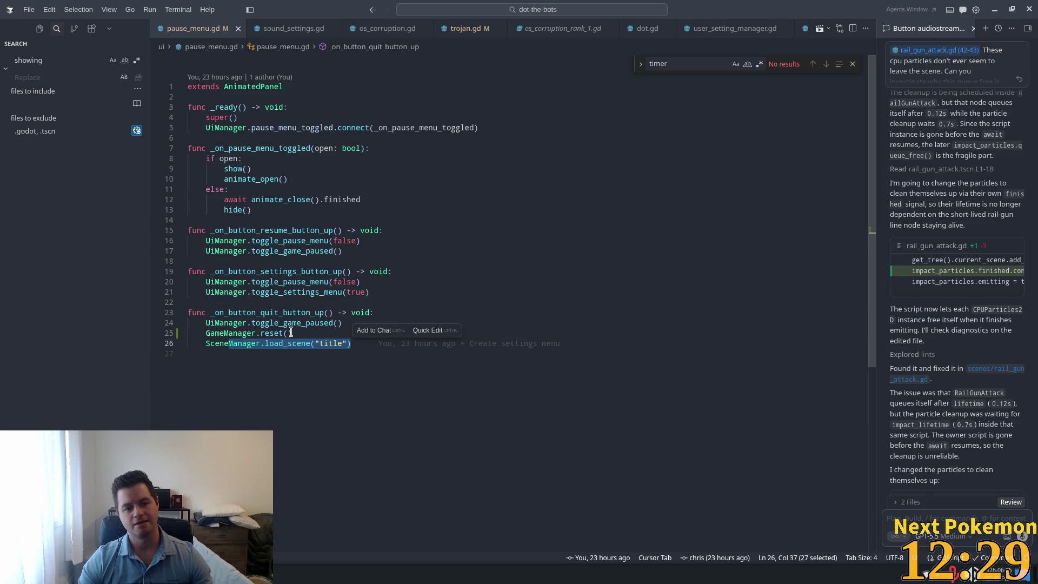
# Step: Jump from the quit handler's GameManager.reset() call to its definition and select its void type
pyautogui.doubleClick(324, 316)
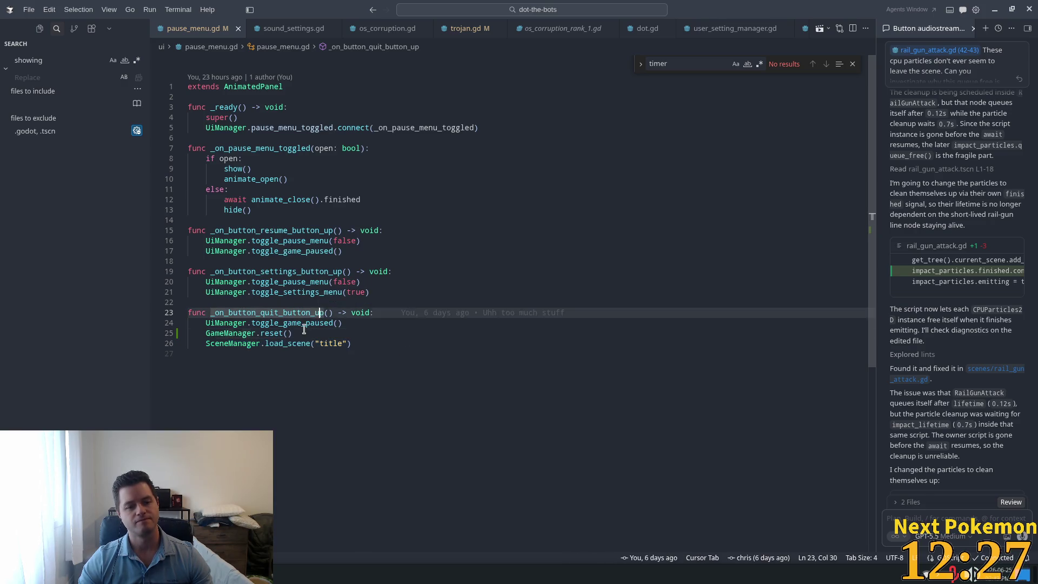
pyautogui.click(293, 332)
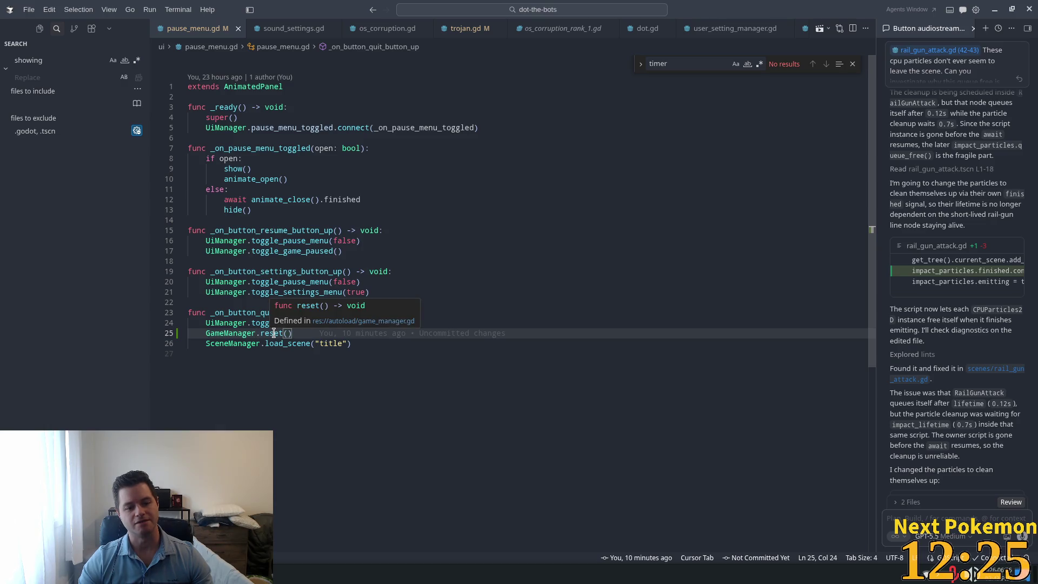
pyautogui.doubleClick(274, 333)
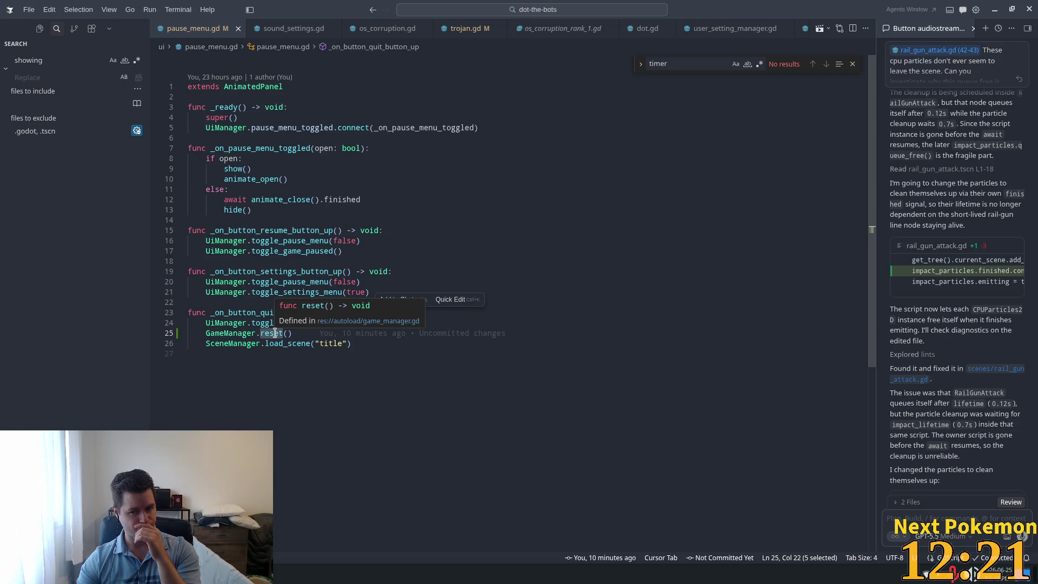
pyautogui.click(293, 333)
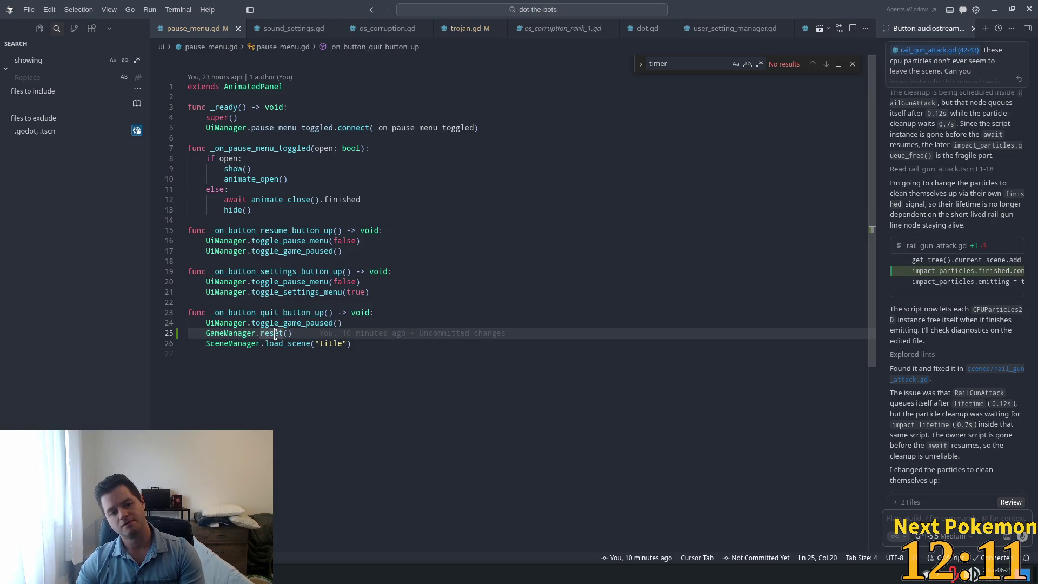
pyautogui.doubleClick(273, 333)
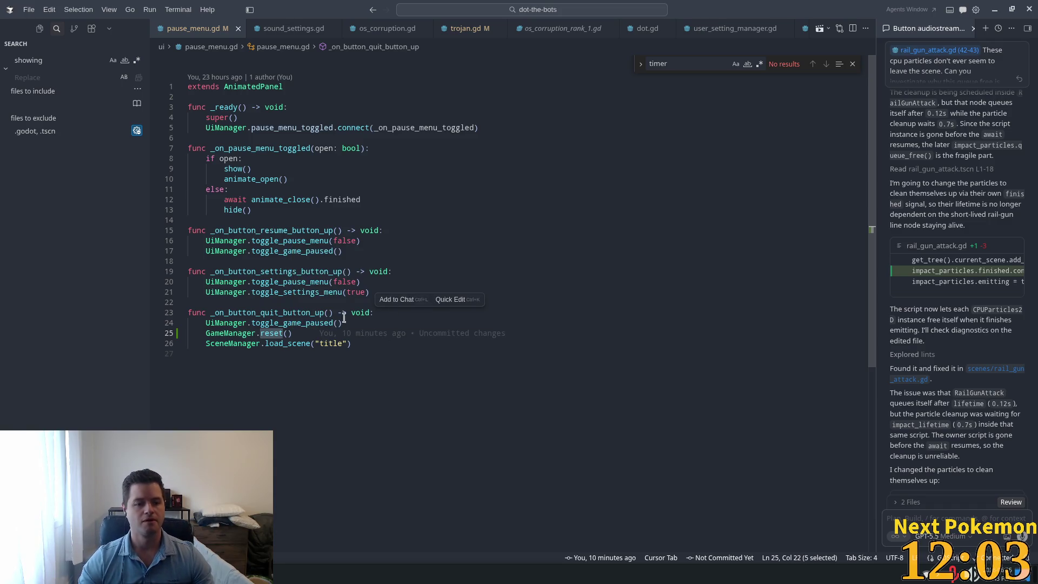
pyautogui.click(268, 334)
pyautogui.press('F12')
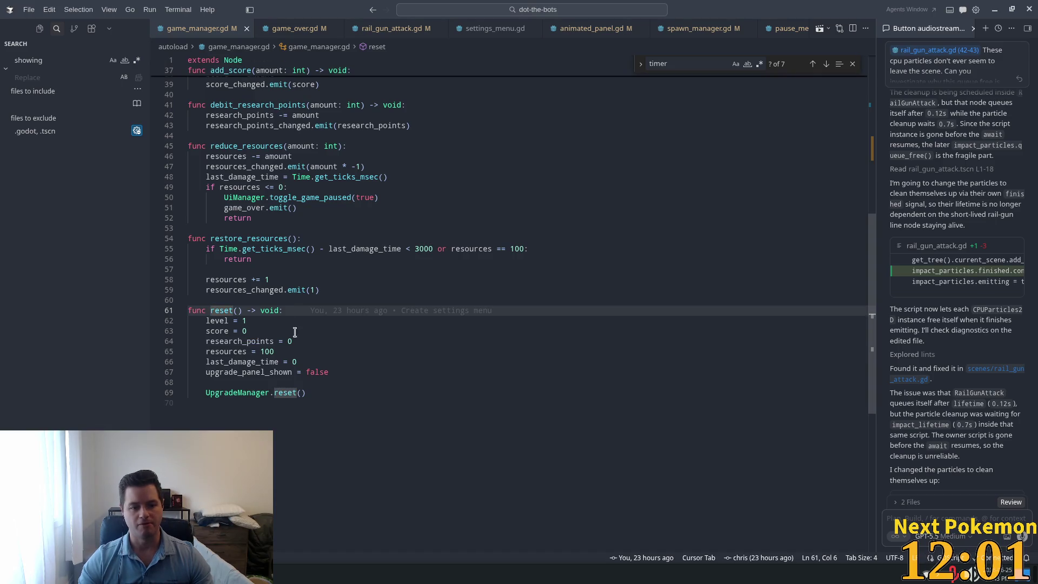
pyautogui.doubleClick(270, 310)
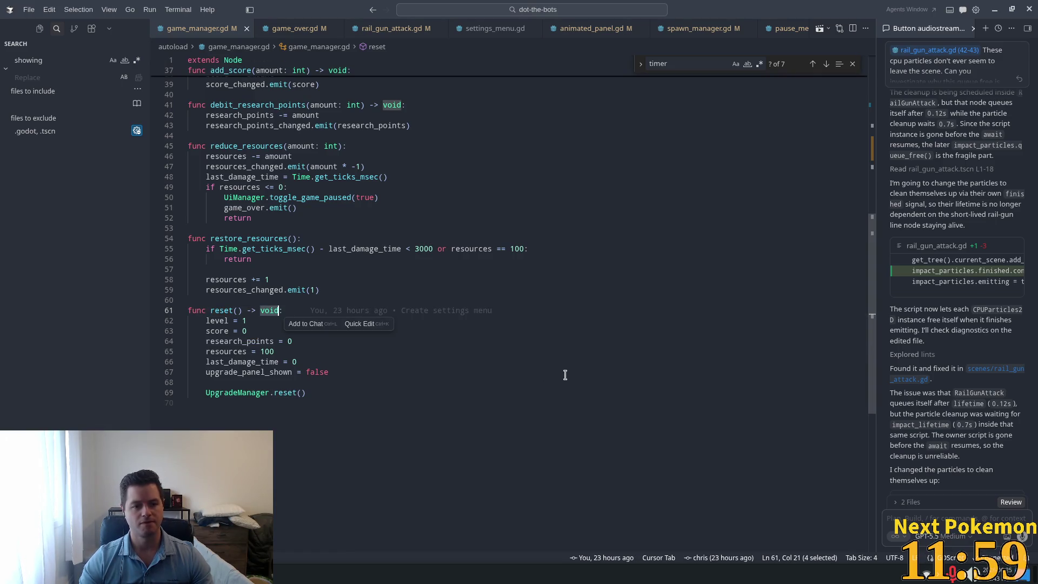
# Step: In game_manager.gd, change reset's void to Signal and make line 69 return UpgradeManager.reset()
pyautogui.write('Signal')
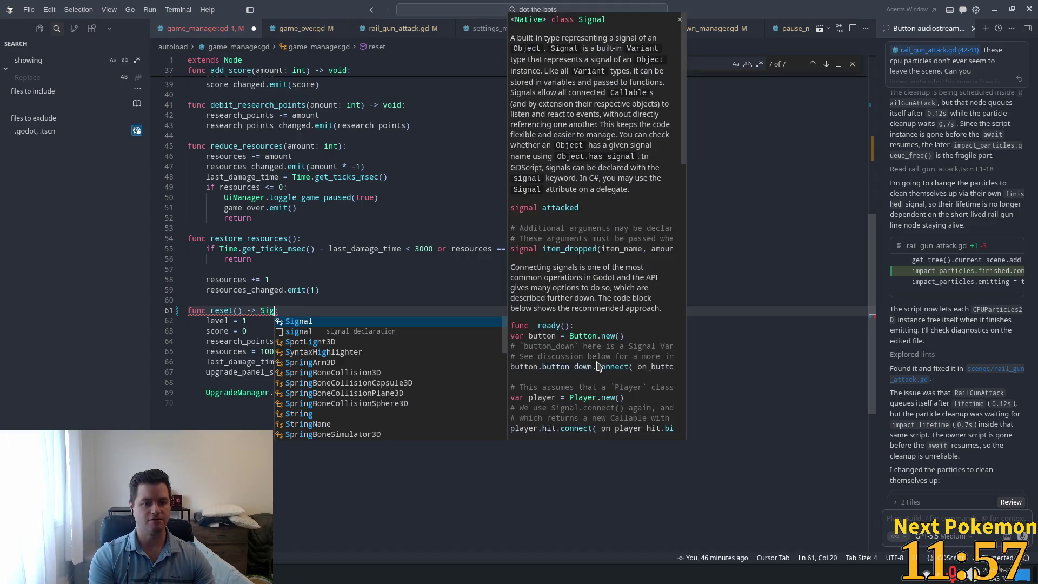
pyautogui.press('Escape')
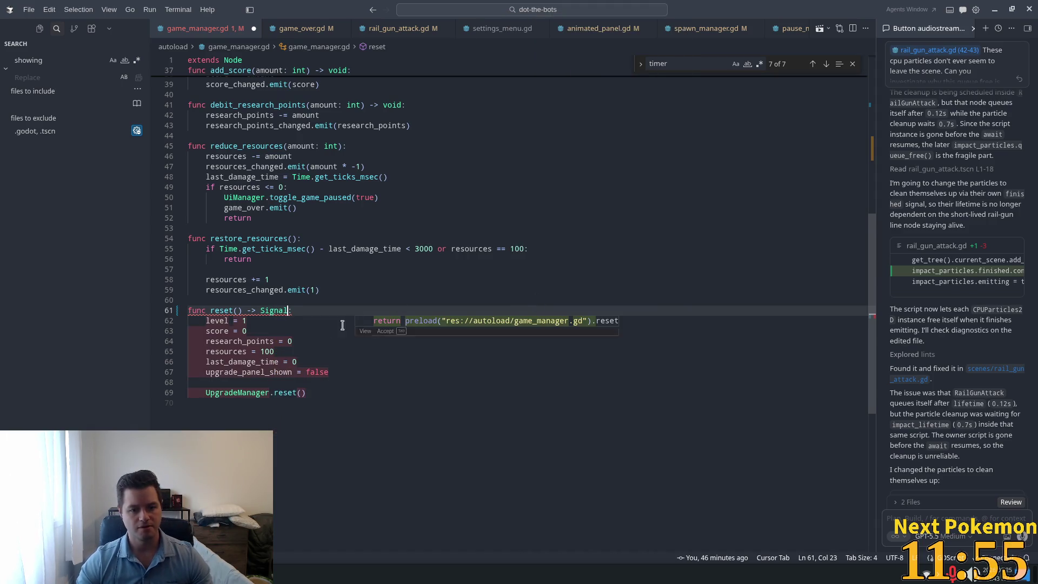
pyautogui.click(232, 393)
pyautogui.press('Home')
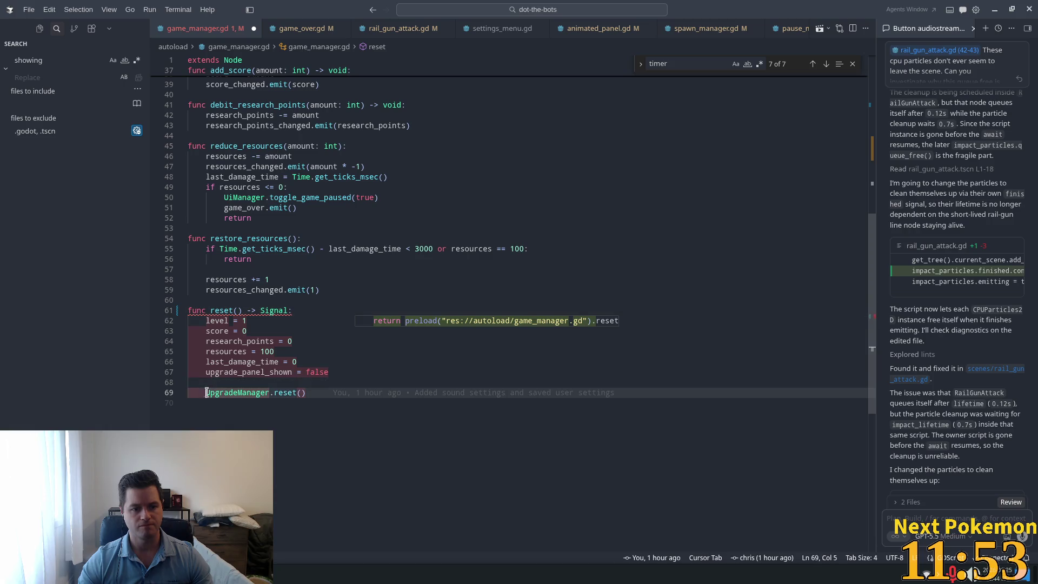
pyautogui.write('ret')
pyautogui.press('Return')
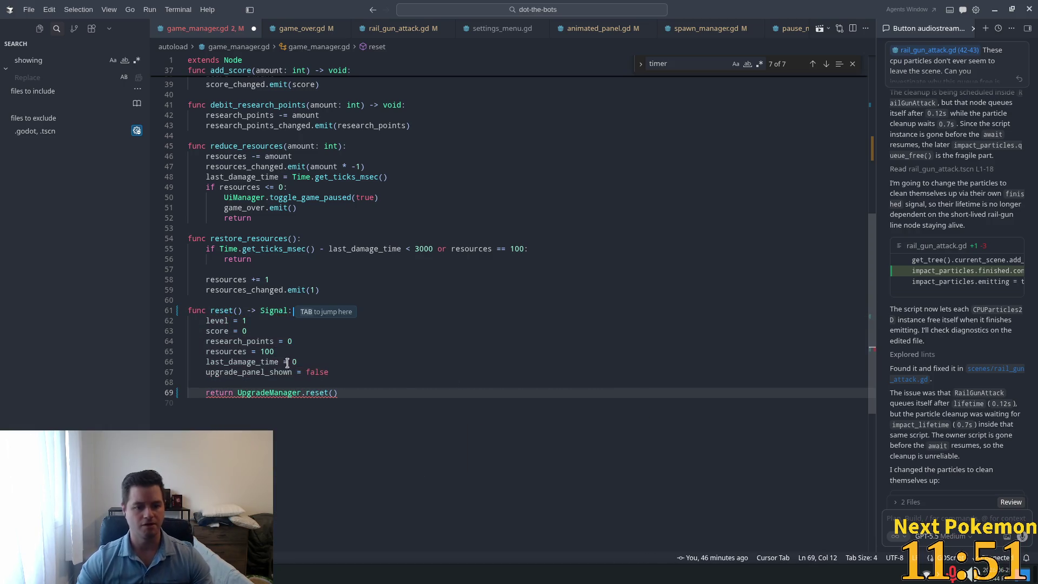
pyautogui.keyDown('ctrl'); pyautogui.click(316, 393); pyautogui.keyUp('ctrl')
# Step: Type upgrade_manager.gd's reset as returning Signal and accept the suggested return upgrade_applied line
pyautogui.write('Signal')
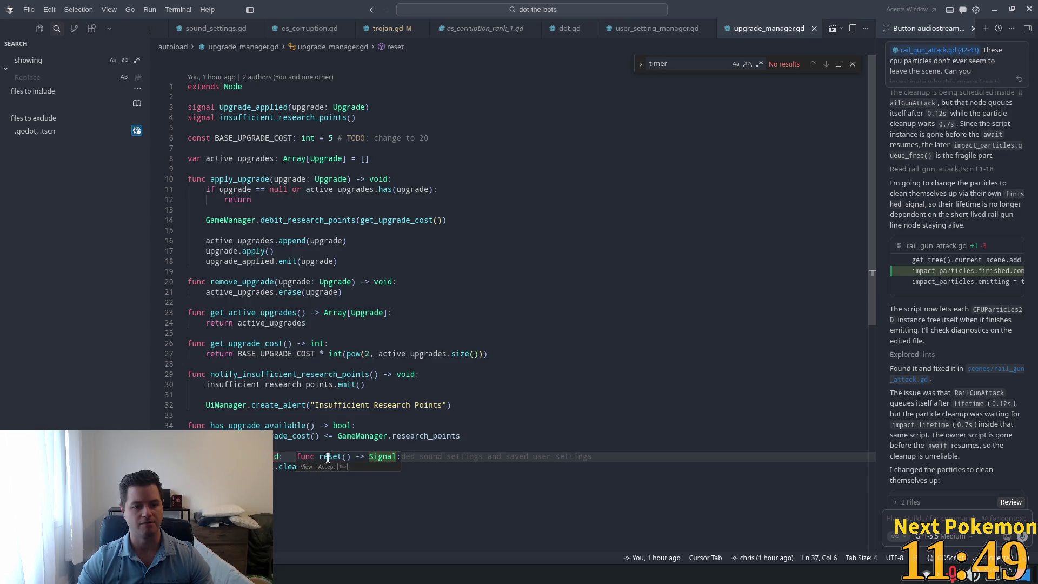
pyautogui.scroll(-3, 365, 443)
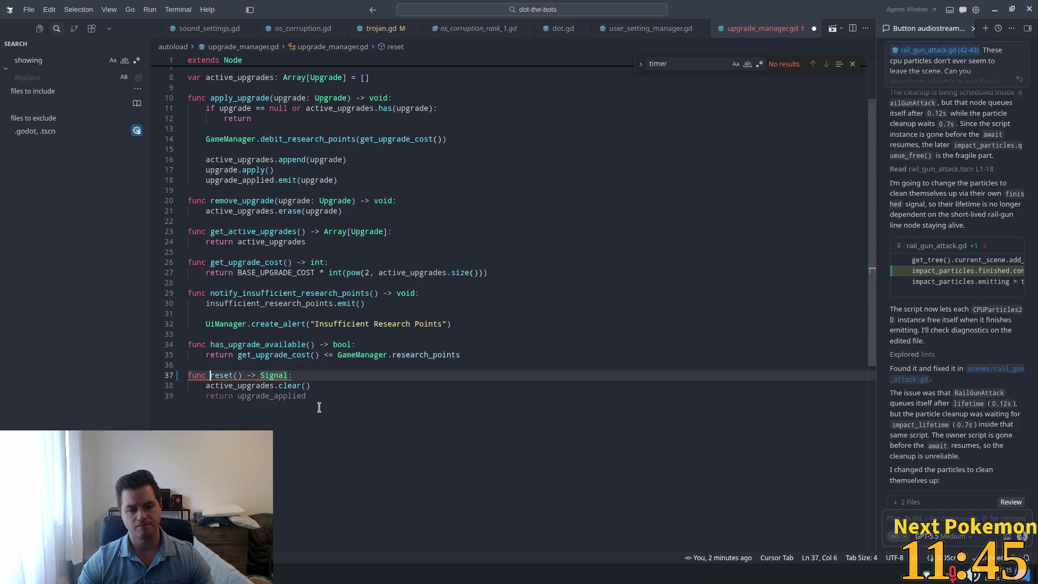
pyautogui.press('Tab')
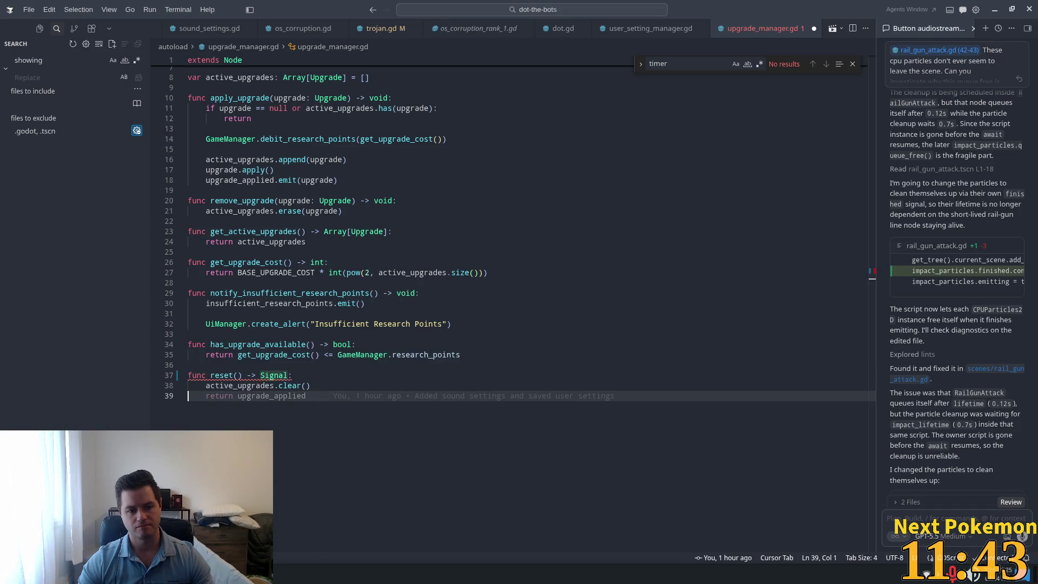
pyautogui.press('Tab')
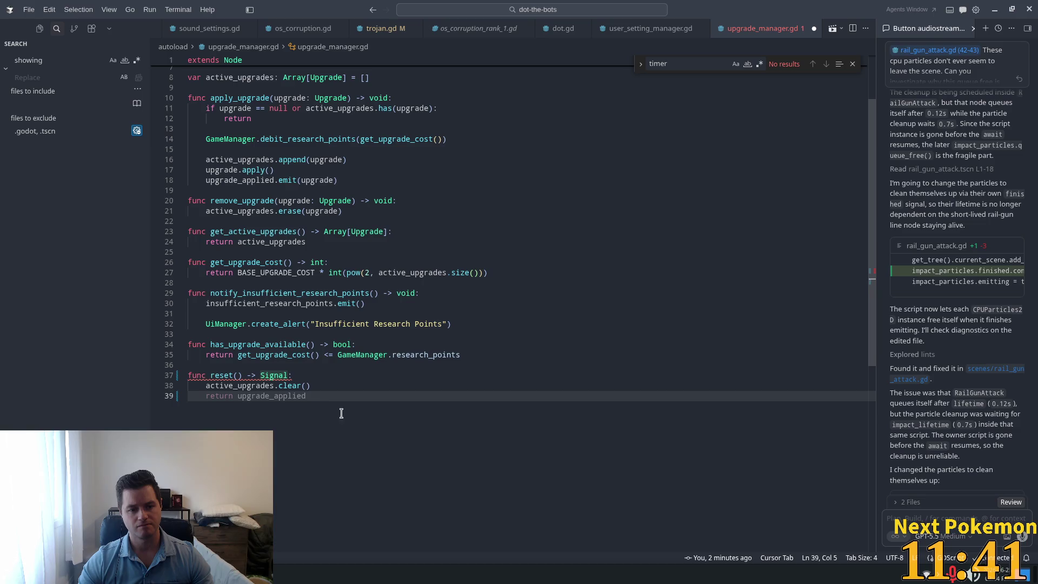
pyautogui.press('Tab')
# Step: Replace the returned upgrade_applied with a Signal experiment, then settle on returning true
pyautogui.moveTo(315, 399); pyautogui.dragTo(238, 398)
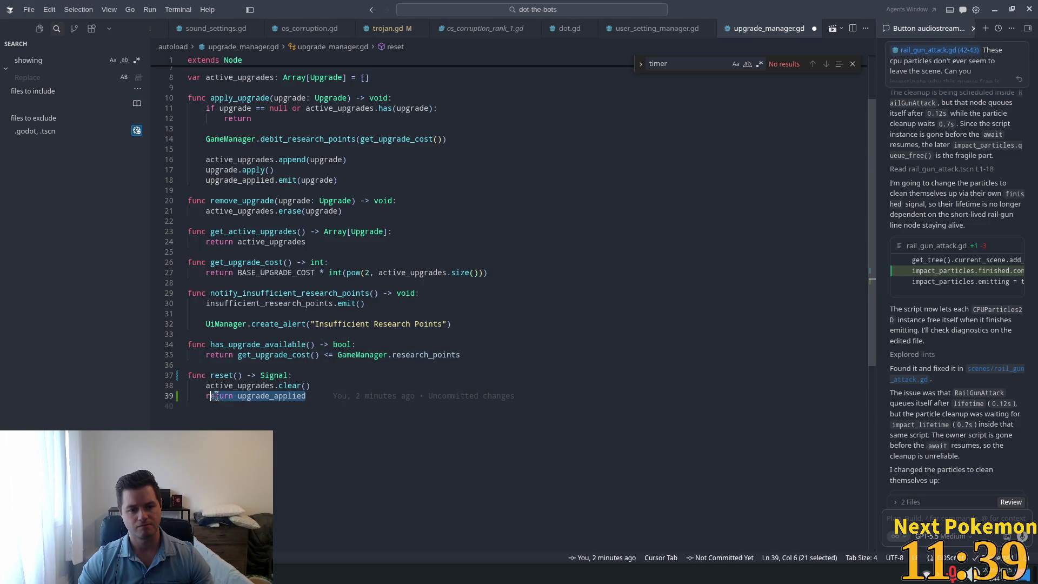
pyautogui.write('Signal')
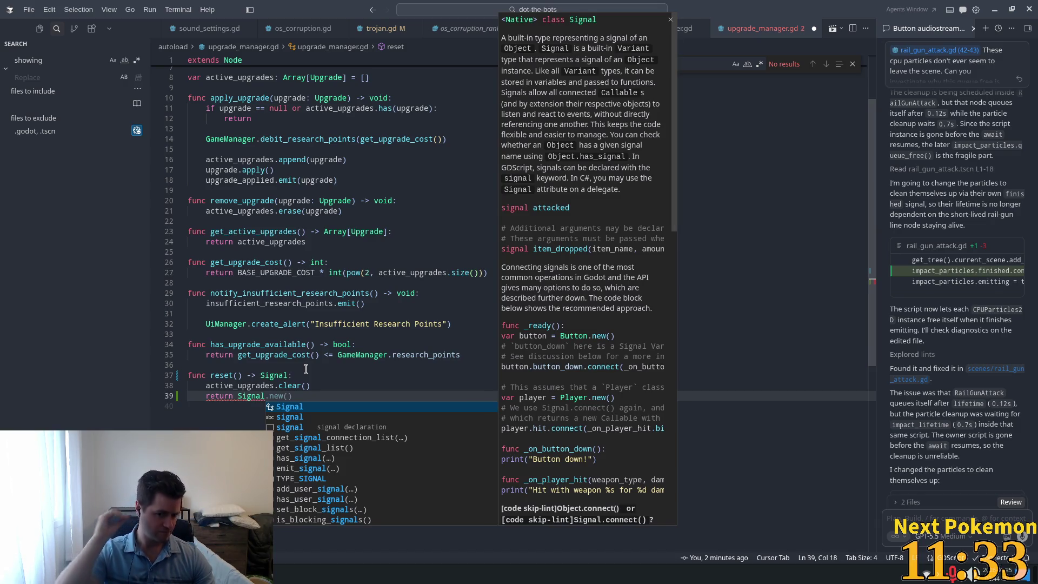
pyautogui.press('Tab')
pyautogui.write('.')
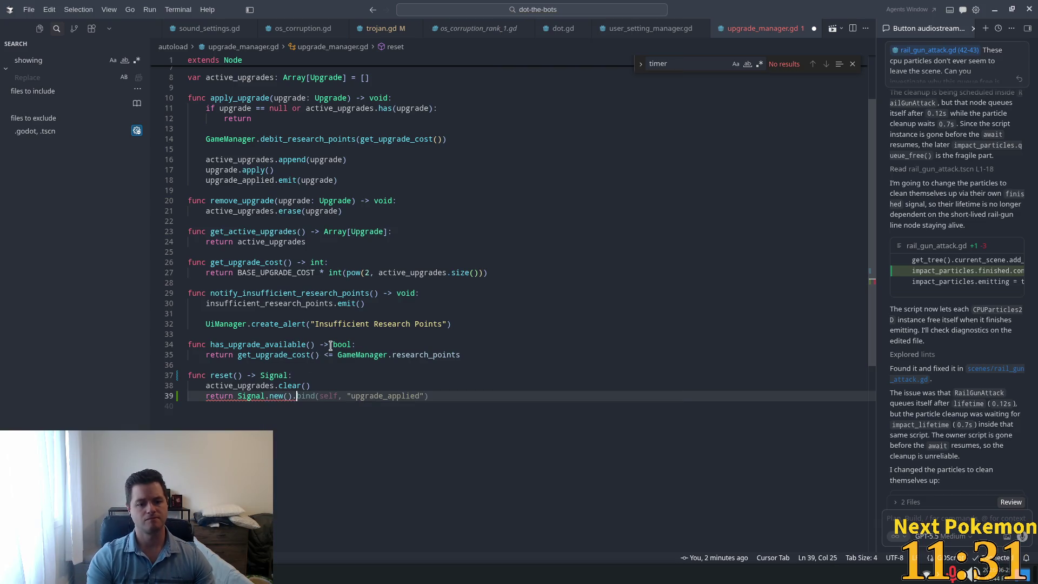
pyautogui.write('co')
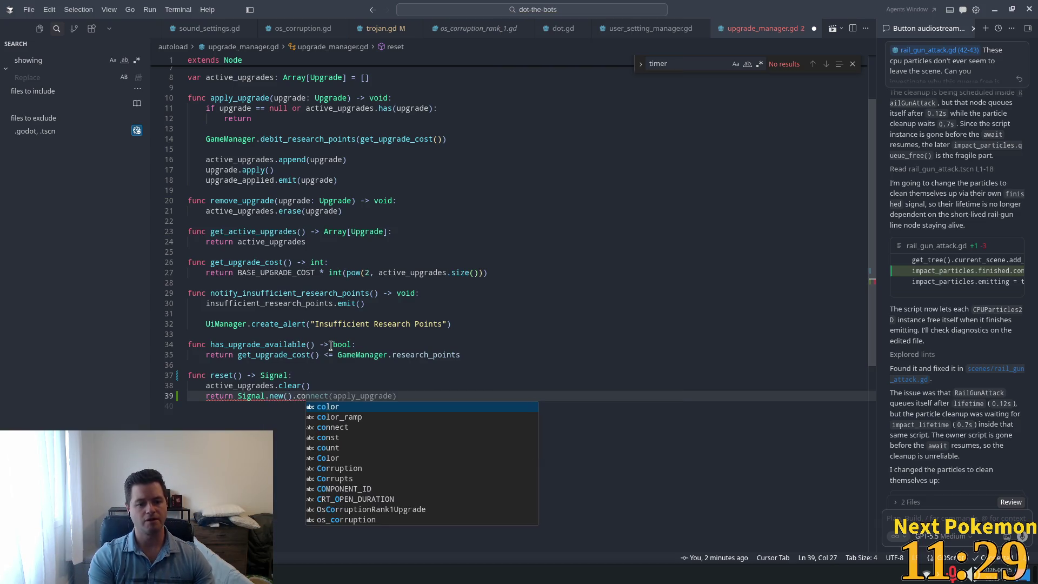
pyautogui.press('BackSpace')
pyautogui.press('BackSpace')
pyautogui.press('BackSpace')
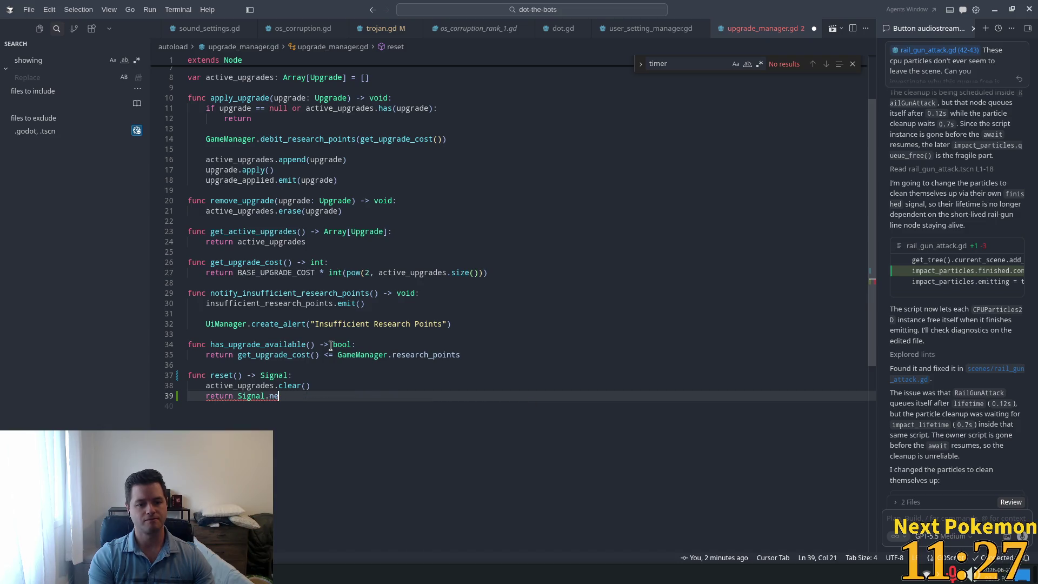
pyautogui.press('BackSpace')
pyautogui.press('BackSpace')
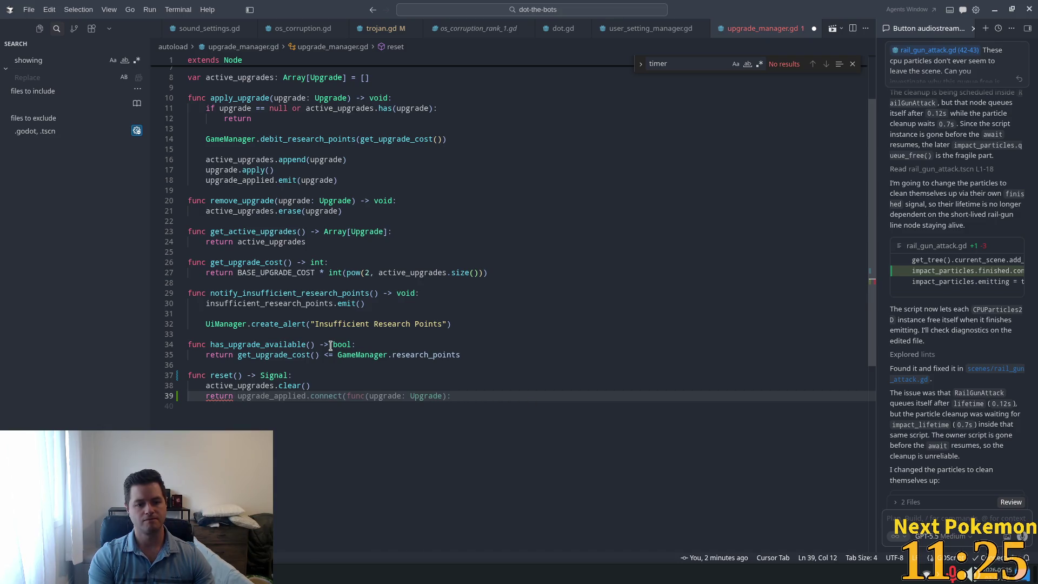
pyautogui.write('true')
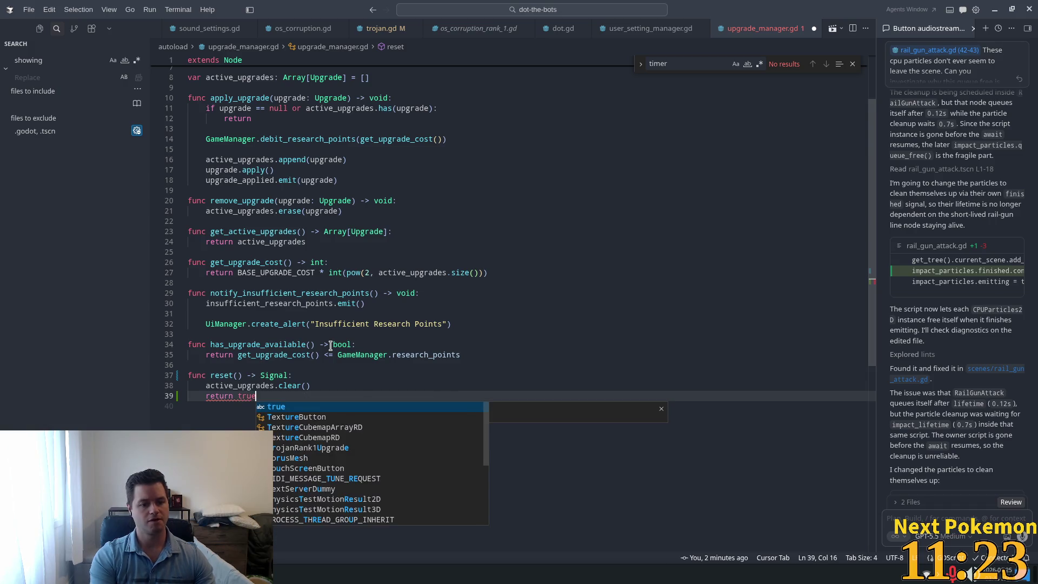
pyautogui.press('Tab')
pyautogui.press('Tab')
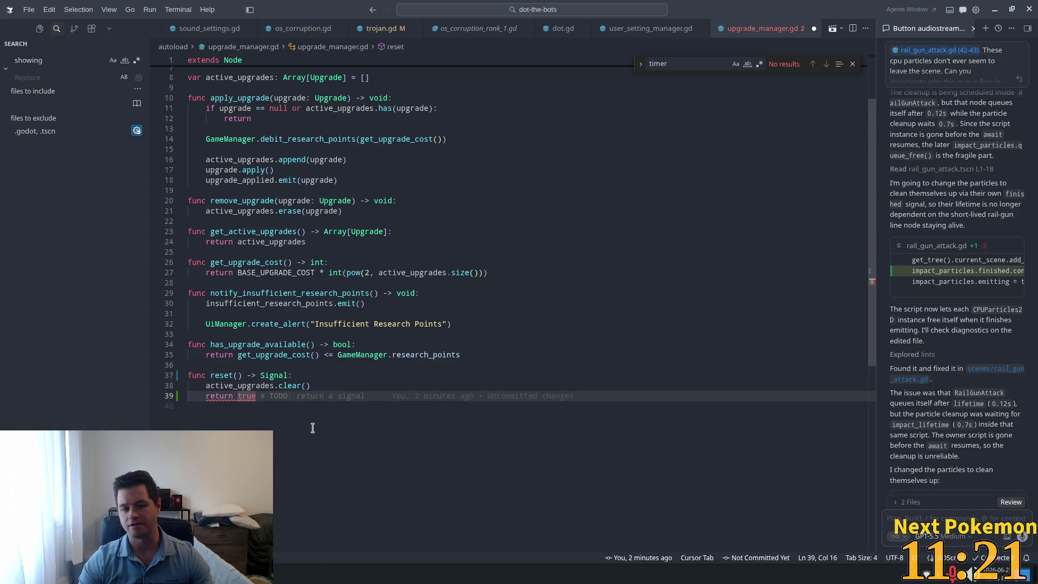
# Step: Add reset's lines 37–39 to the agent chat with Ctrl+L and begin typing a message
pyautogui.moveTo(265, 396)
pyautogui.mouseDown()
pyautogui.moveTo(242, 376)
pyautogui.moveTo(188, 376)
pyautogui.mouseUp()
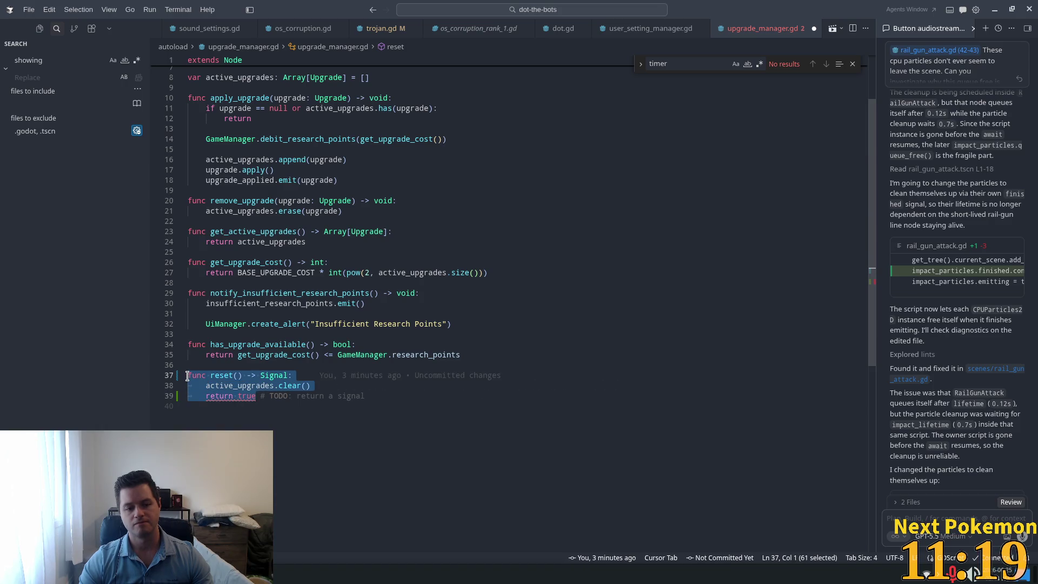
pyautogui.hotkey('ctrl', 'l')
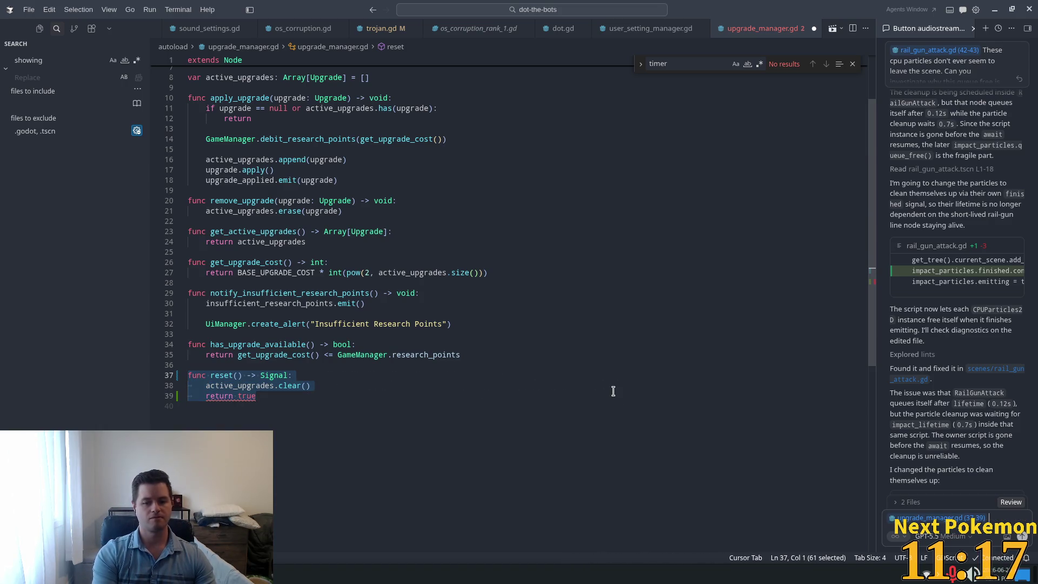
pyautogui.write('how do i')
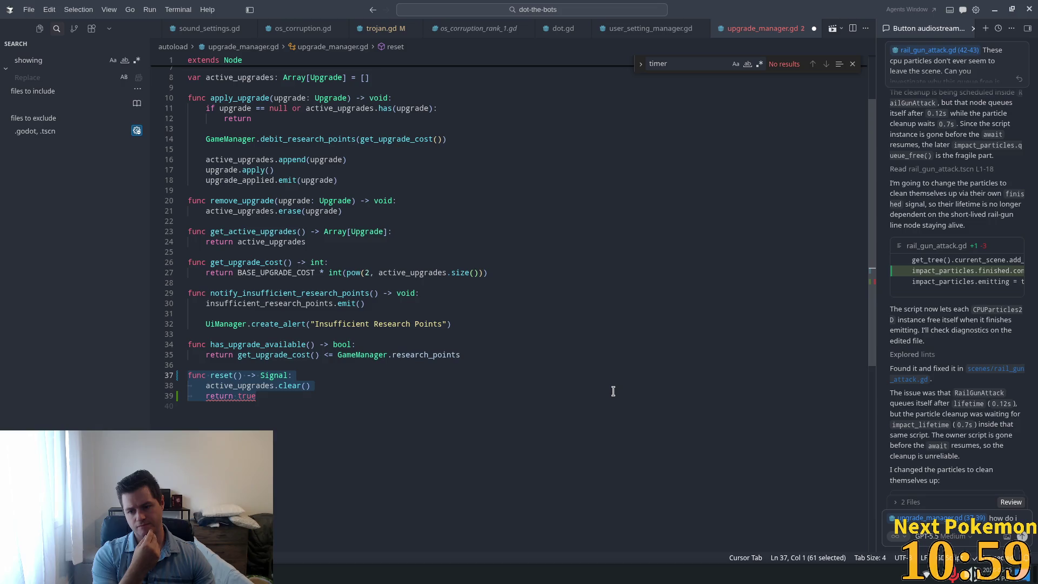
# Step: Ask the agent how reset can return a completed signal so pause_menu quit awaits active_upgrades clearing before loading title
pyautogui.write(' return')
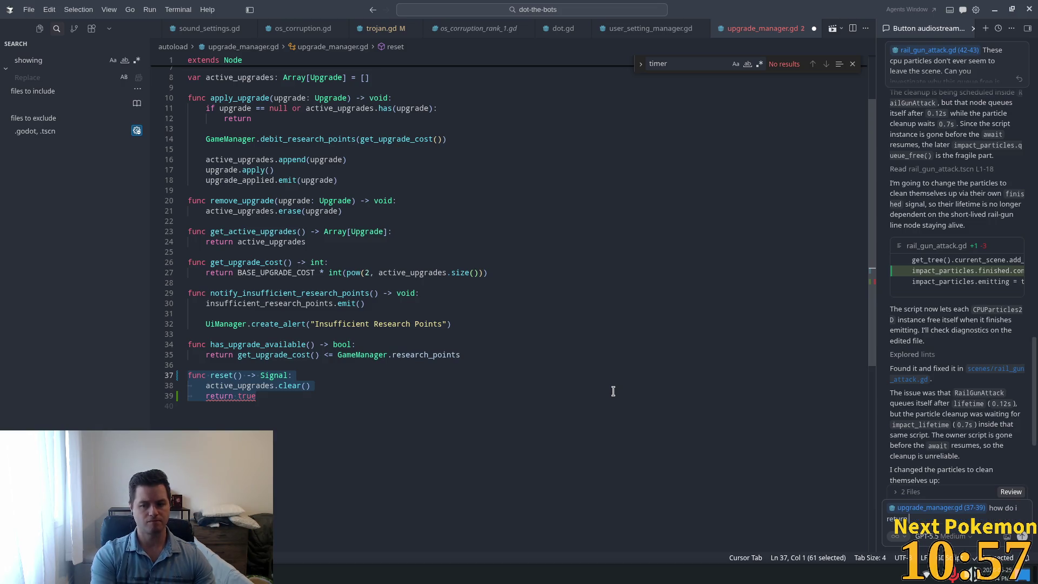
pyautogui.write(' a comple')
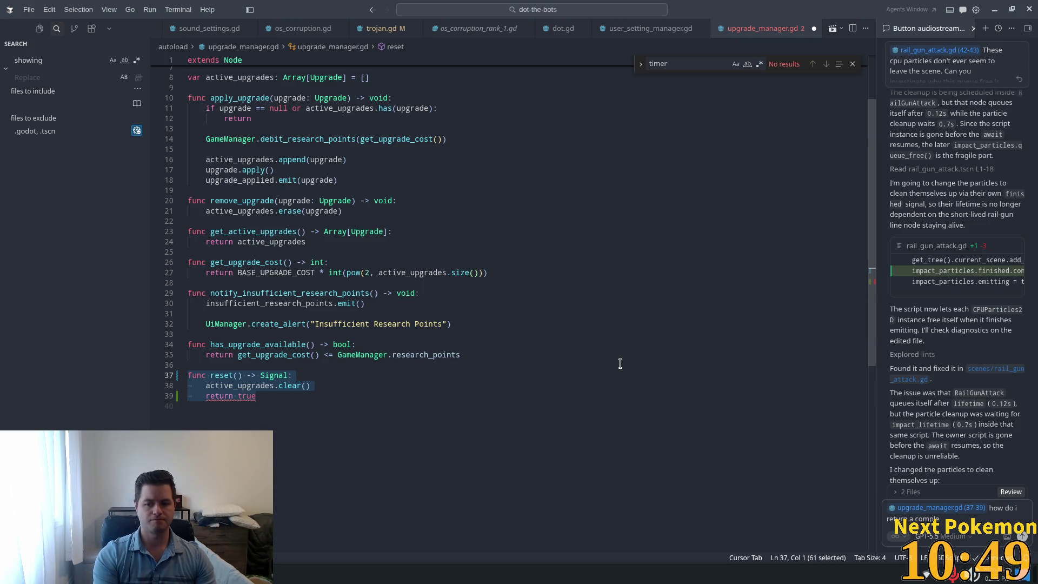
pyautogui.write('ted sign')
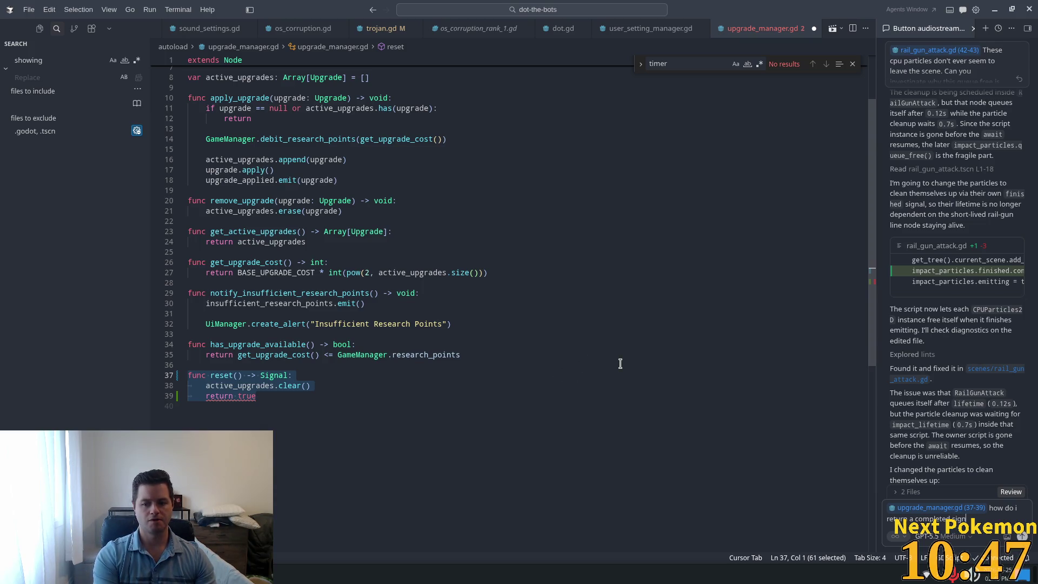
pyautogui.write('al so that the')
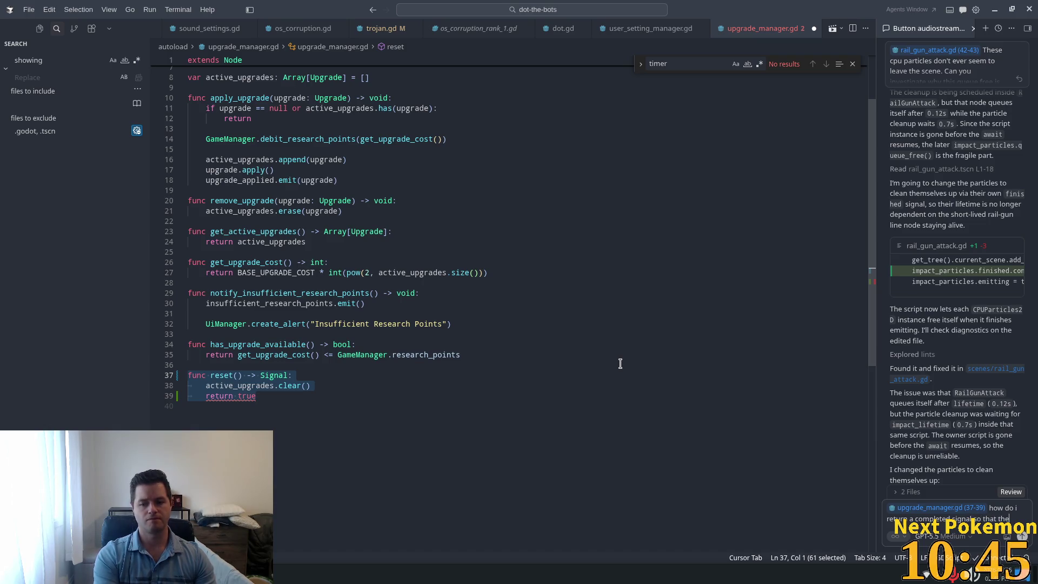
pyautogui.write('se')
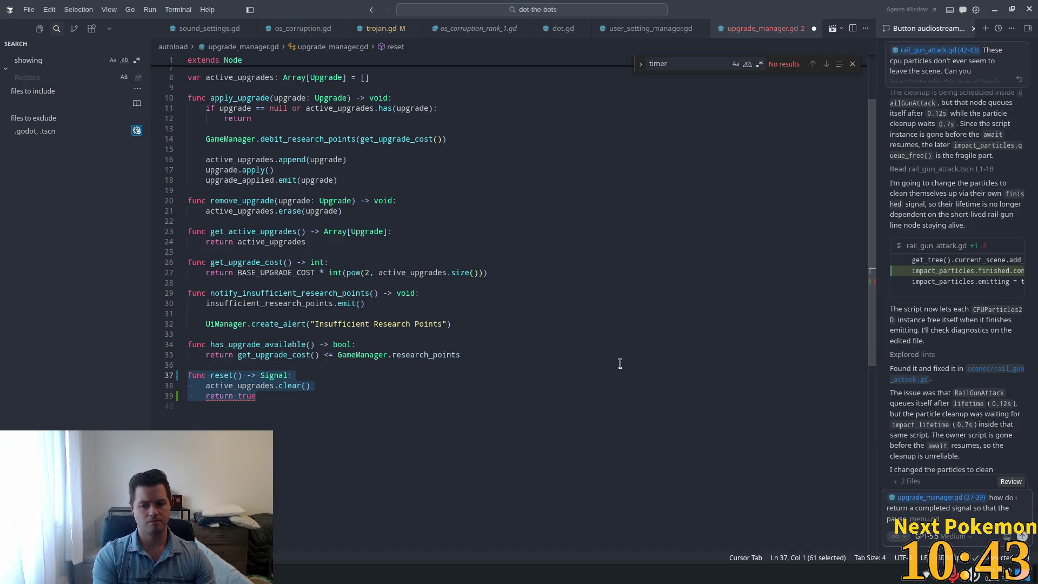
pyautogui.write('menu')
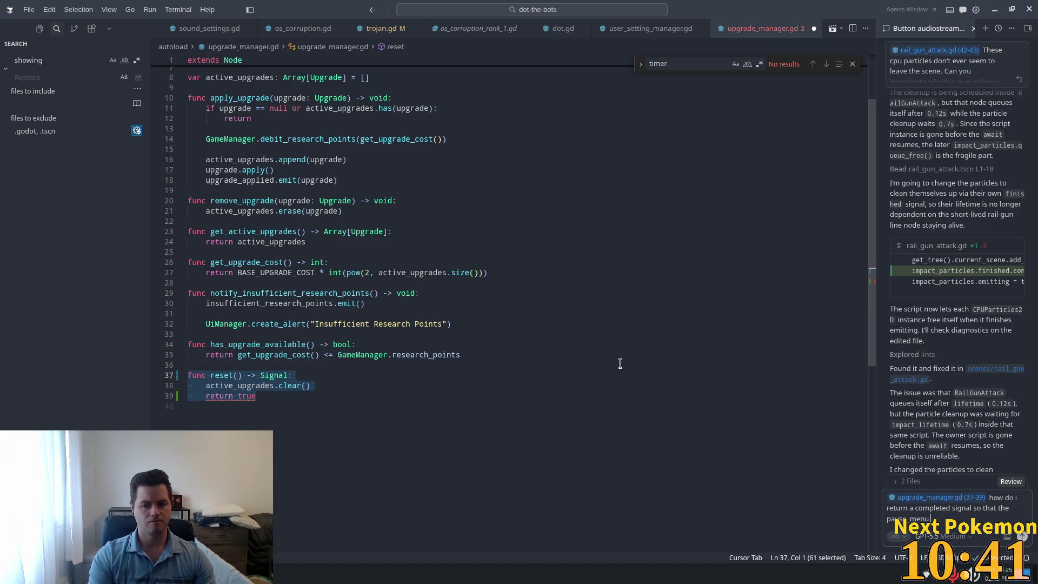
pyautogui.write(' quit func')
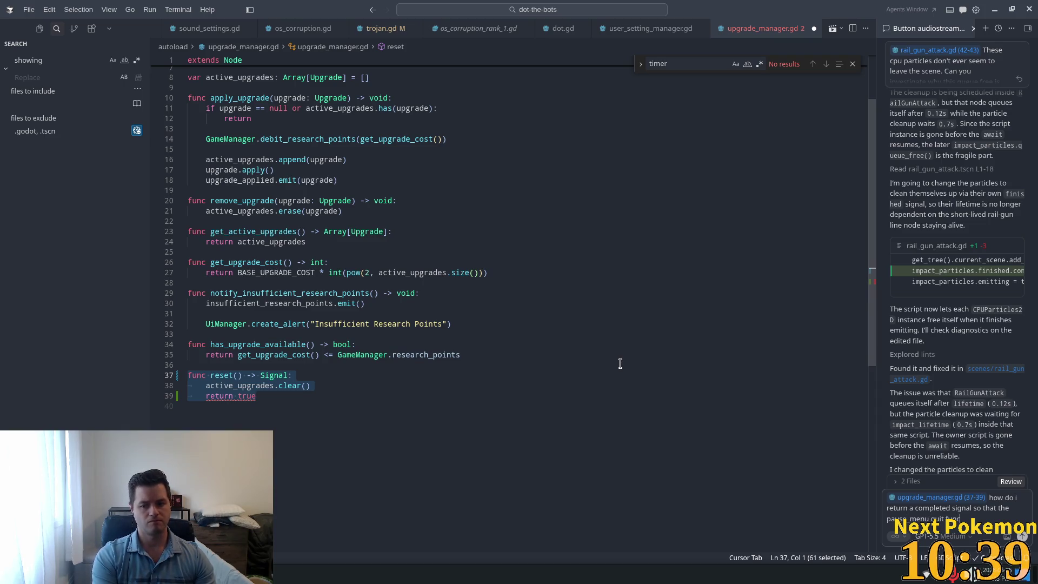
pyautogui.write('tion can wait un')
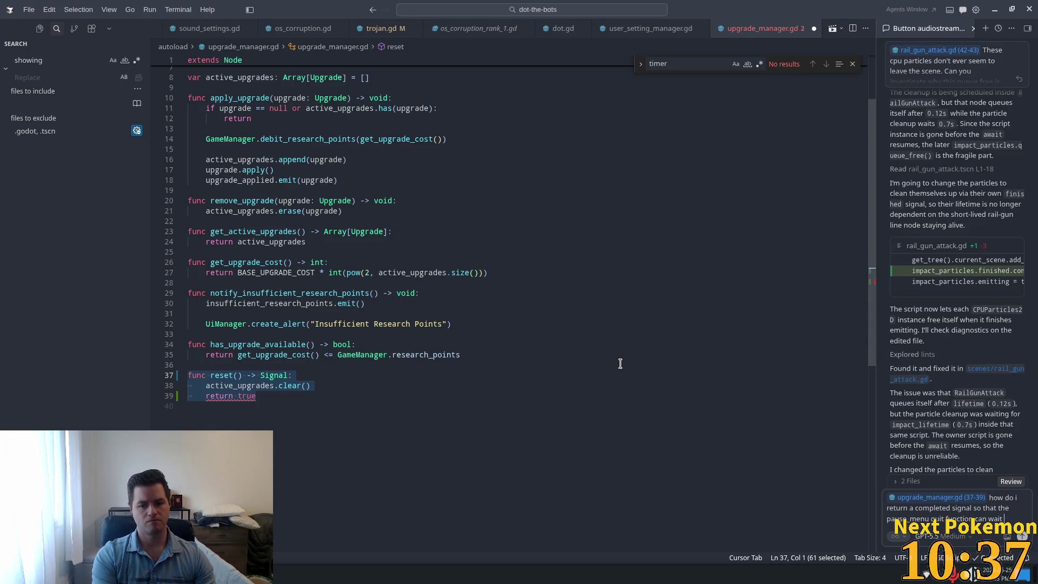
pyautogui.write('til')
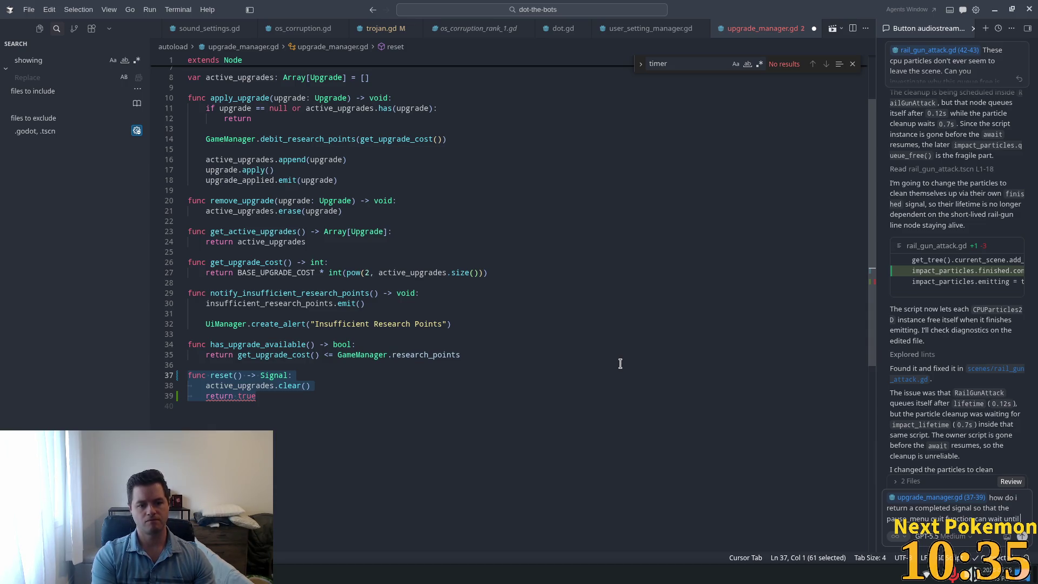
pyautogui.write(' the active ')
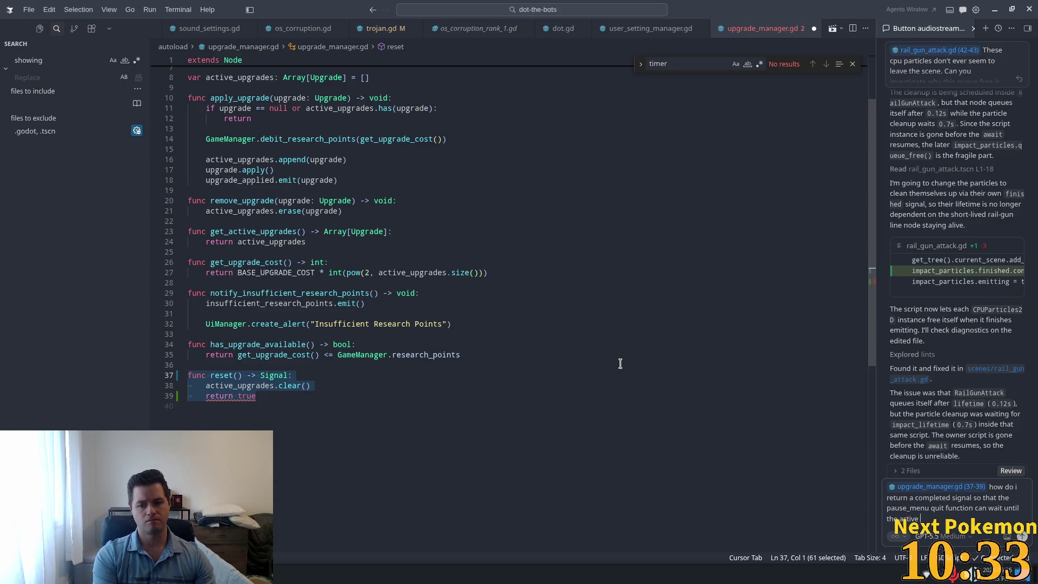
pyautogui.write('upgrades')
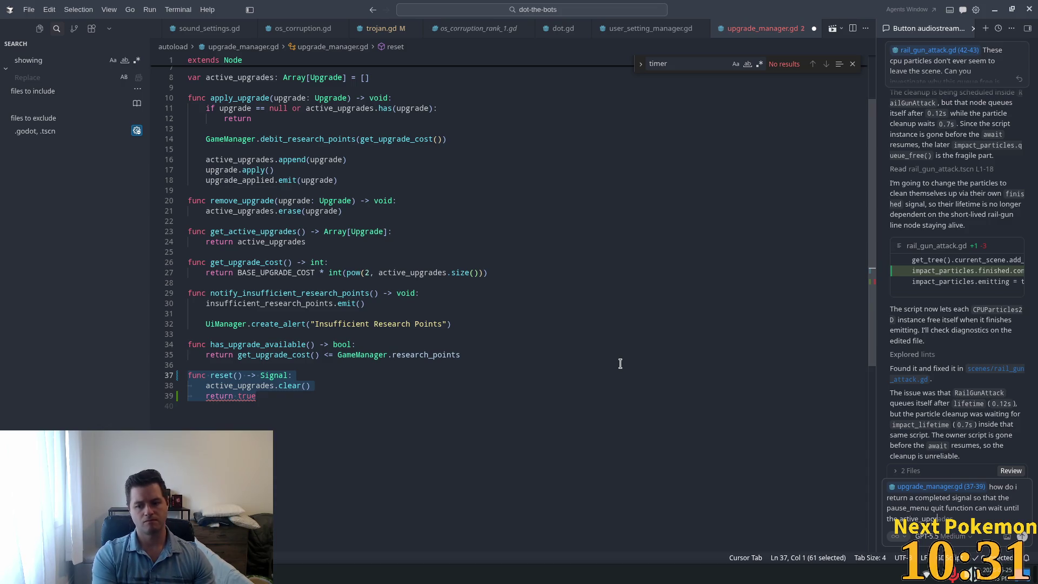
pyautogui.write(' is cleare')
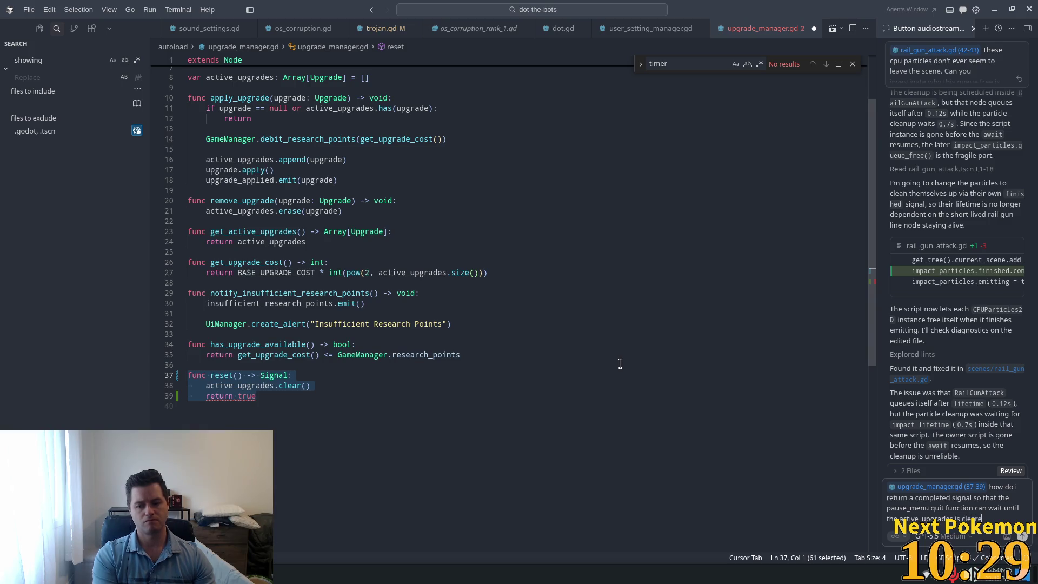
pyautogui.write('d byu')
pyautogui.press('BackSpace')
pyautogui.write('efore')
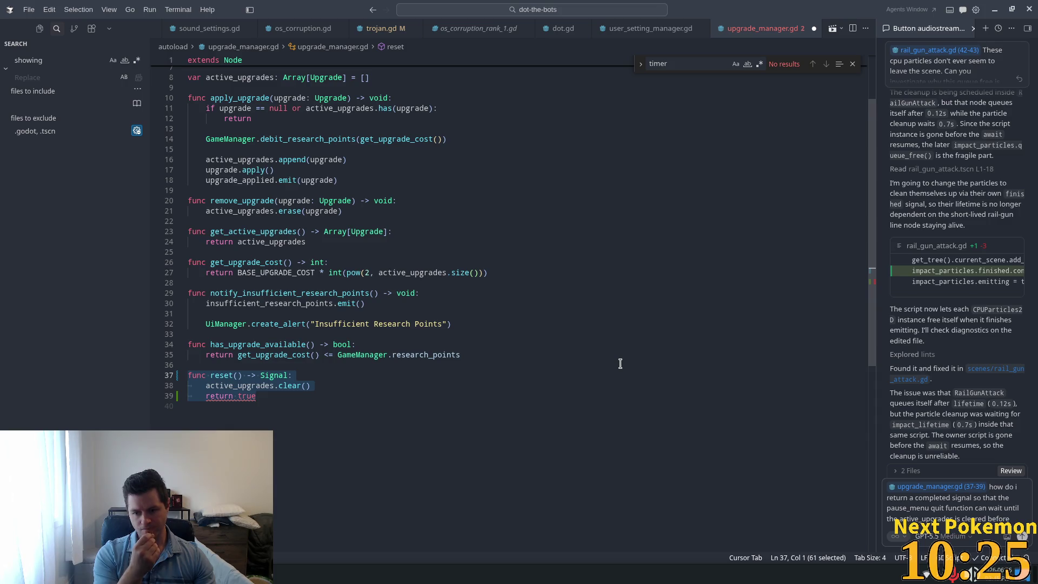
pyautogui.write(' loading')
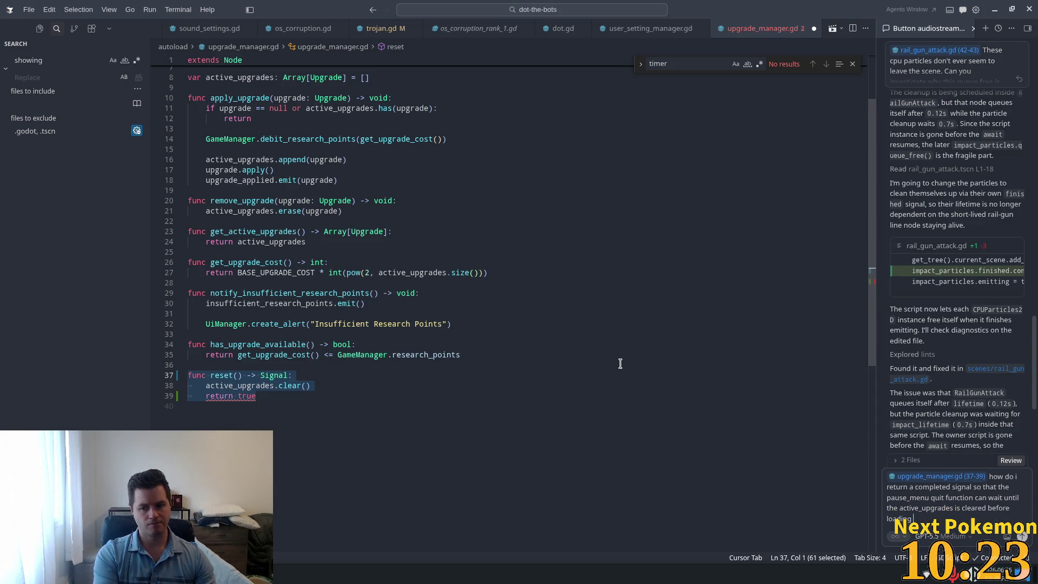
pyautogui.write(' the title sce')
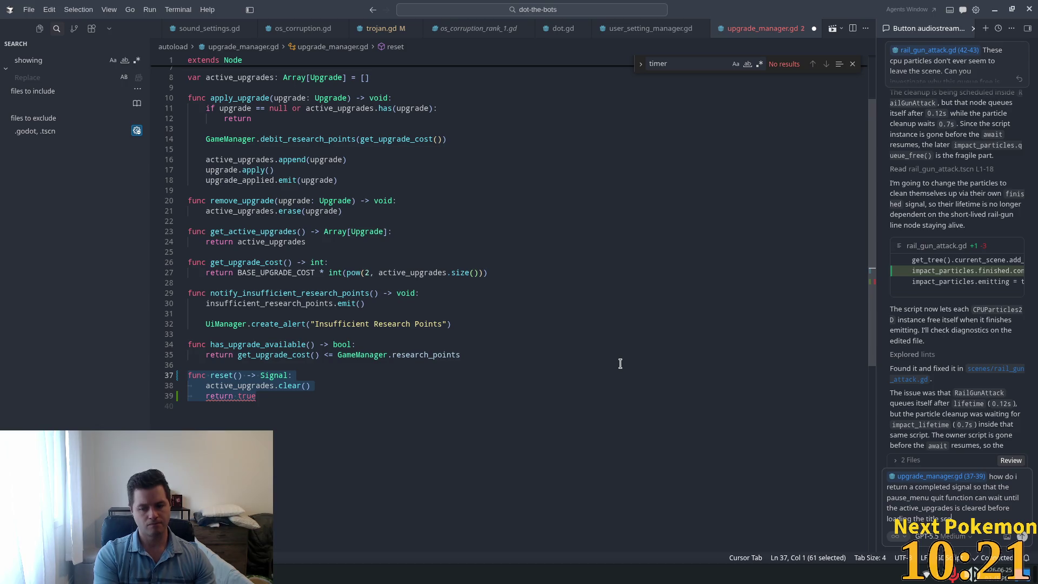
pyautogui.press('Return')
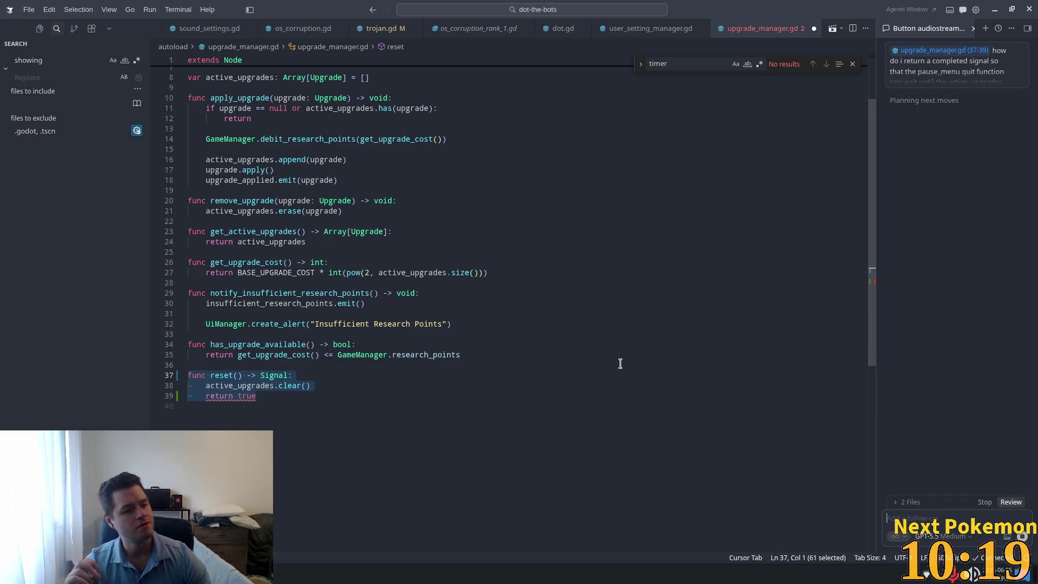
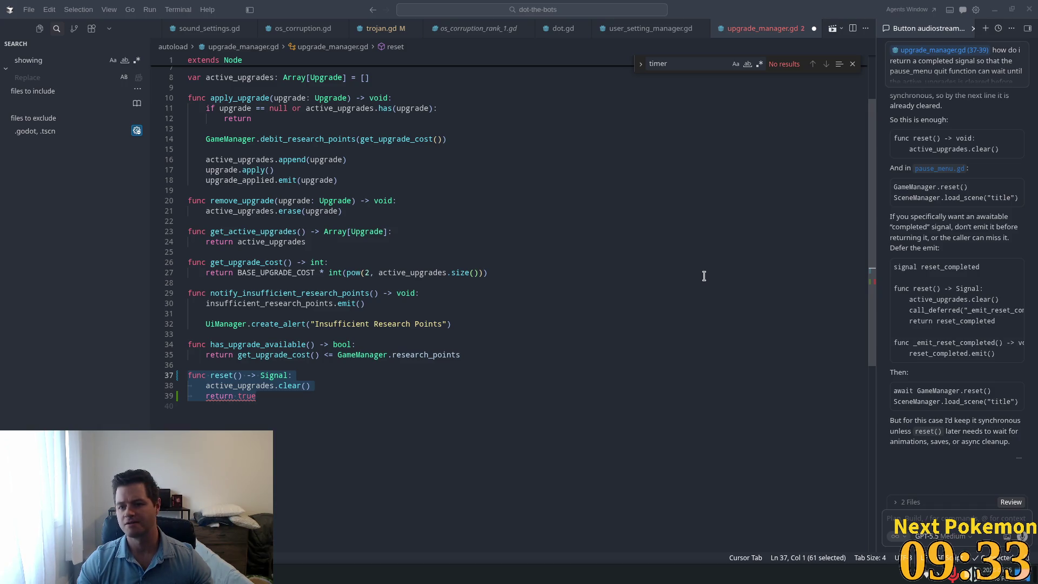
# Step: Change reset()'s return type from Signal to void on line 37, delete 'return true', and save upgrade_manager.gd
pyautogui.scroll(5, 957, 258)
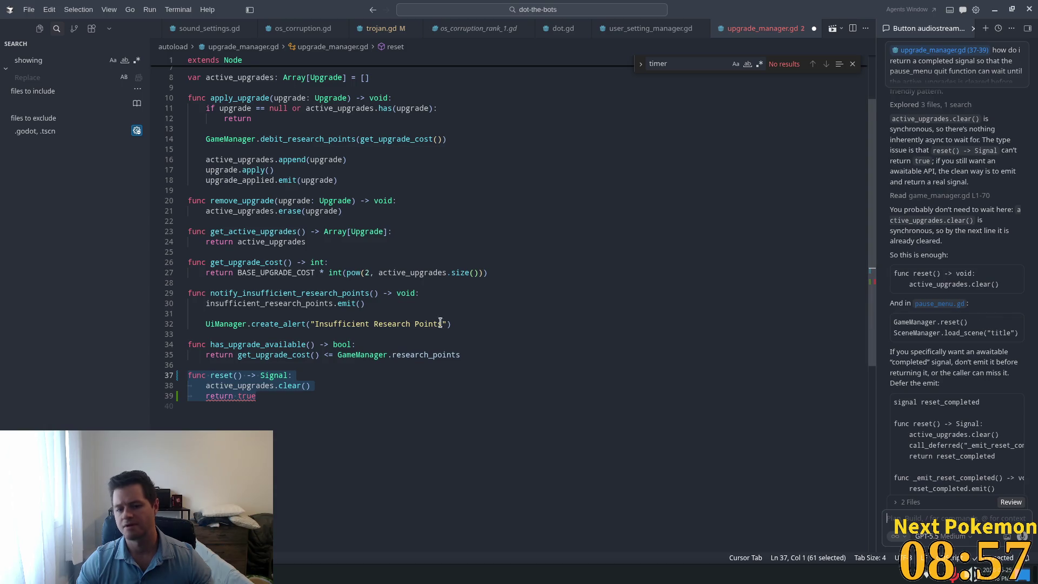
pyautogui.scroll(-1, 238, 347)
pyautogui.doubleClick(274, 348)
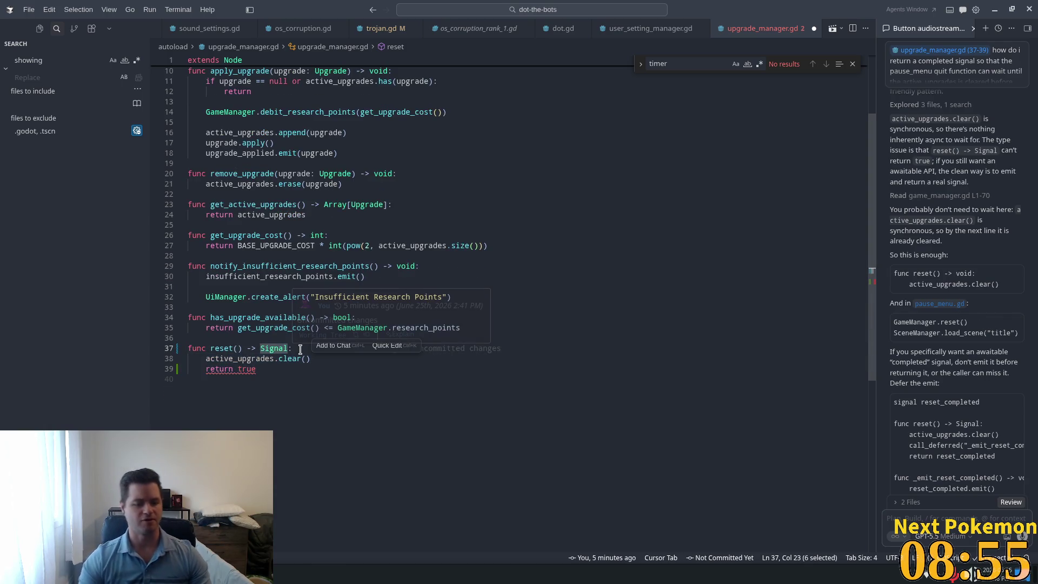
pyautogui.write('void')
pyautogui.click(370, 369)
pyautogui.keyDown('shift'); pyautogui.click(370, 359); pyautogui.keyUp('shift')
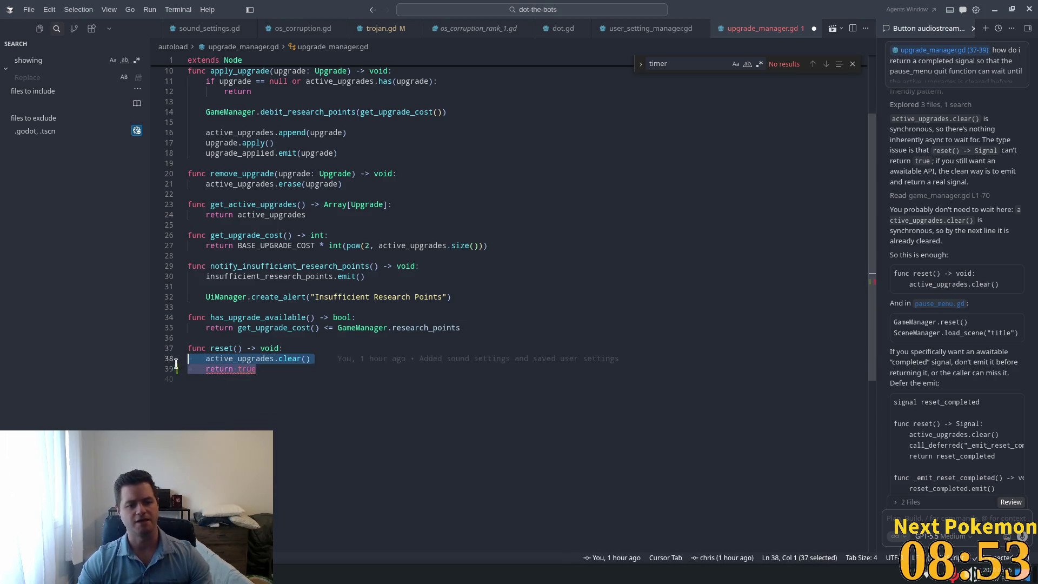
pyautogui.press('BackSpace')
pyautogui.hotkey('ctrl', 's')
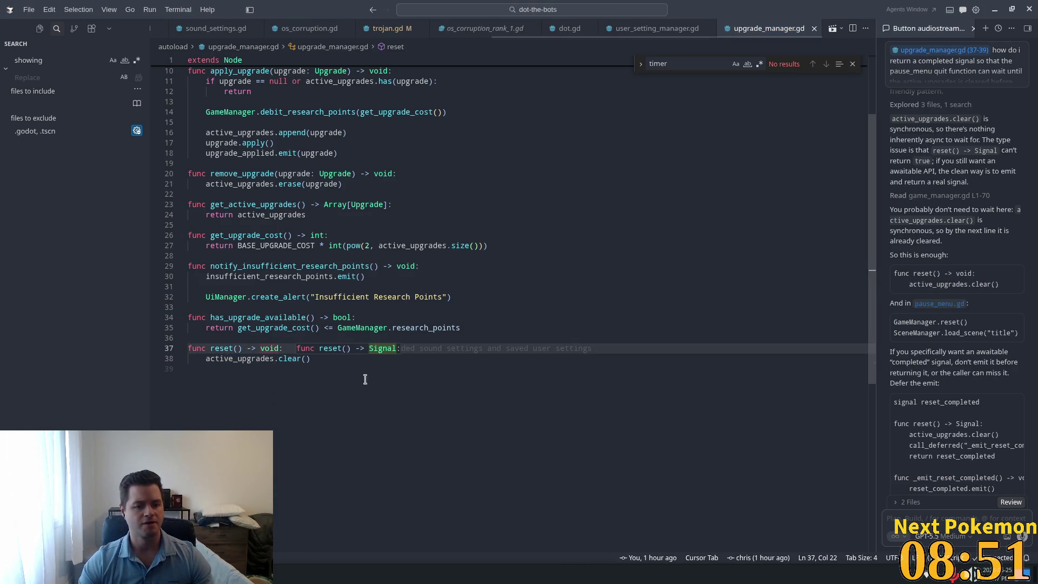
pyautogui.click(456, 370)
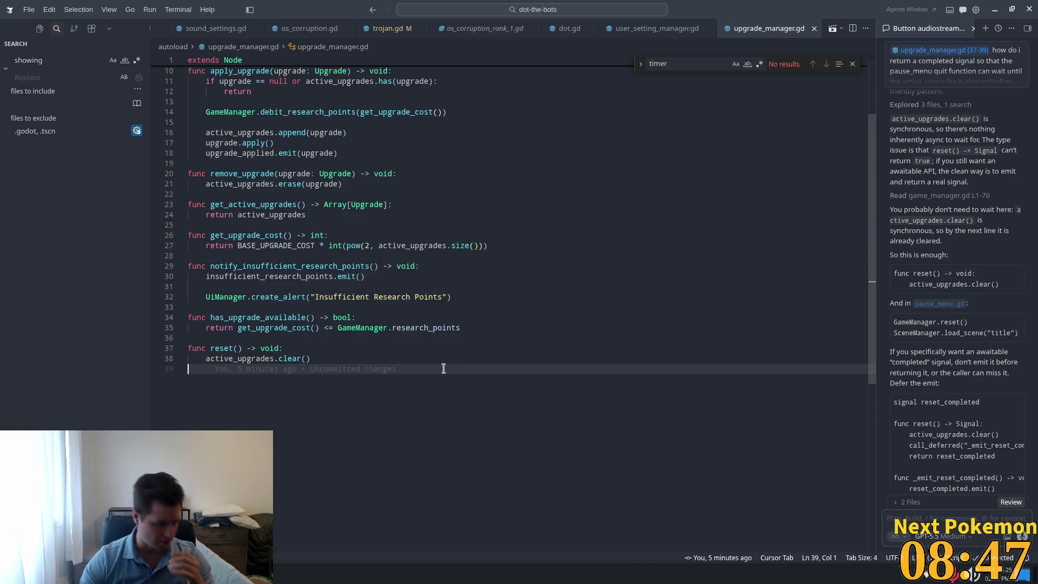
pyautogui.scroll(3, 418, 326)
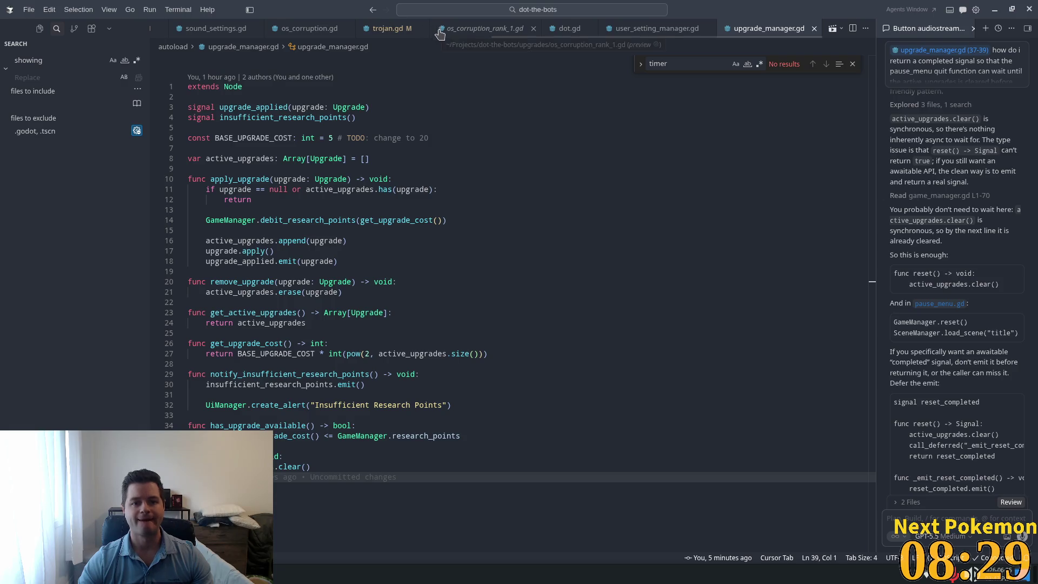
# Step: Open game_manager.gd through the quick file search
pyautogui.hotkey('ctrl', 'o')
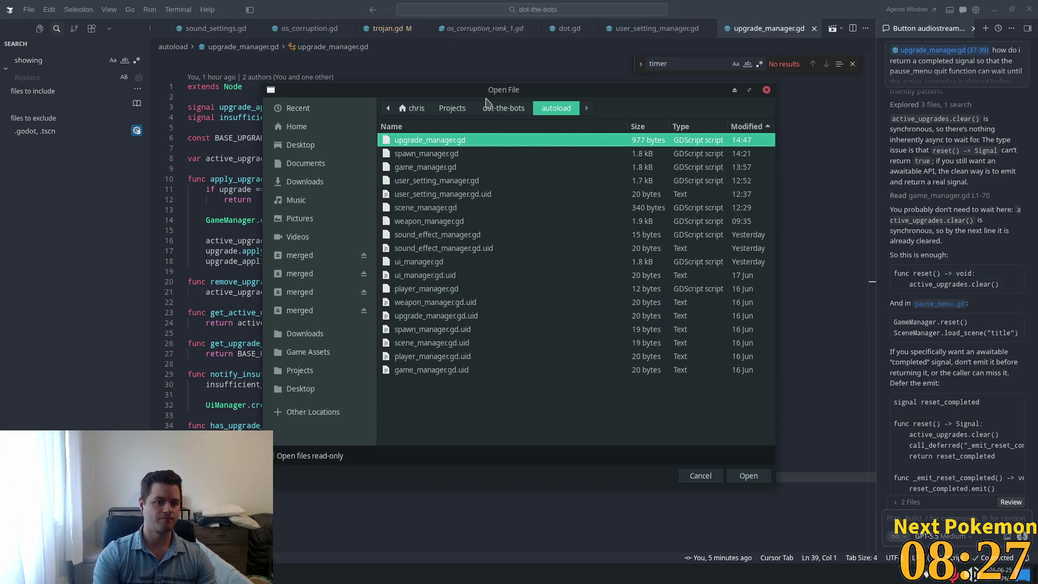
pyautogui.press('Escape')
pyautogui.click(486, 98)
pyautogui.hotkey('ctrl', 'p')
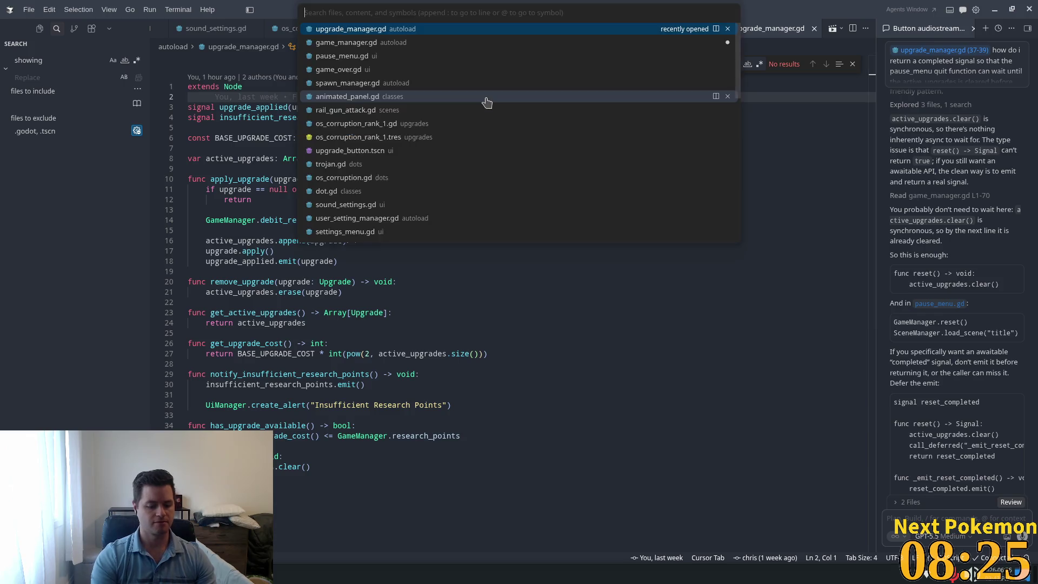
pyautogui.write('game_m')
pyautogui.press('Return')
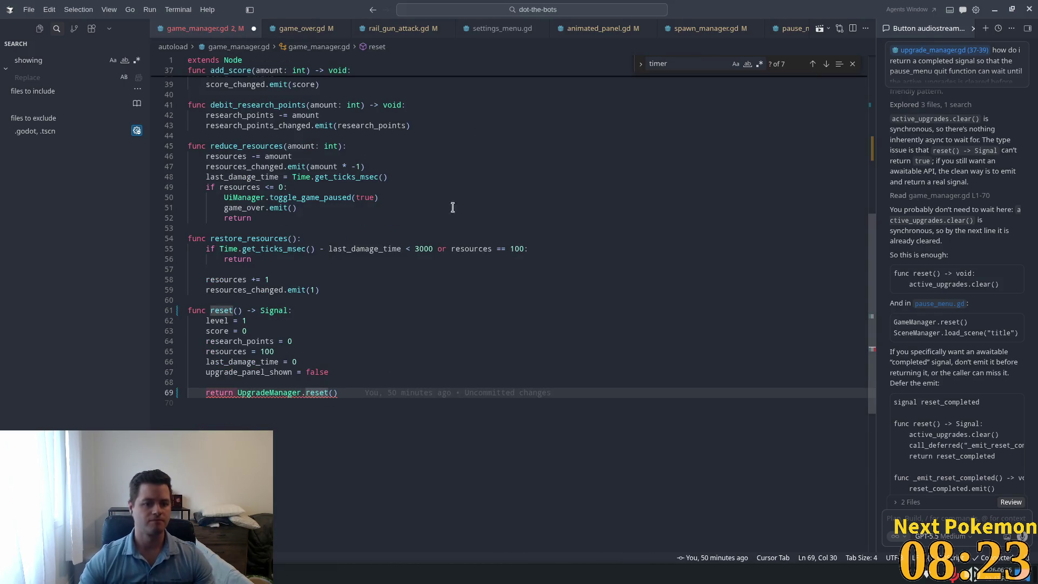
# Step: Make reset() on line 61 return void, drop 'return' before UpgradeManager.reset(), and save
pyautogui.click(344, 392)
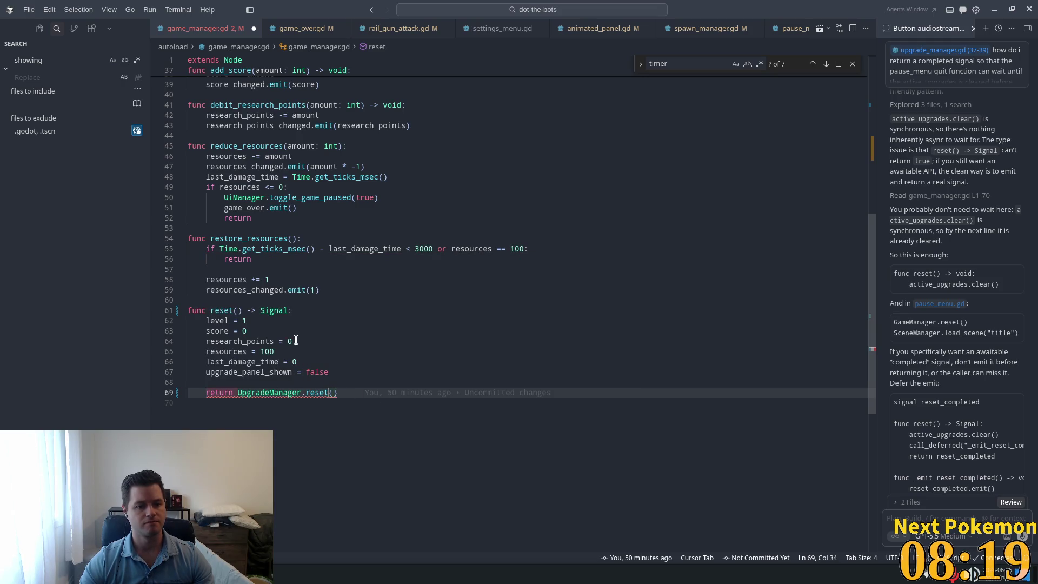
pyautogui.moveTo(261, 313); pyautogui.dragTo(286, 312)
pyautogui.press('Tab')
pyautogui.write('void')
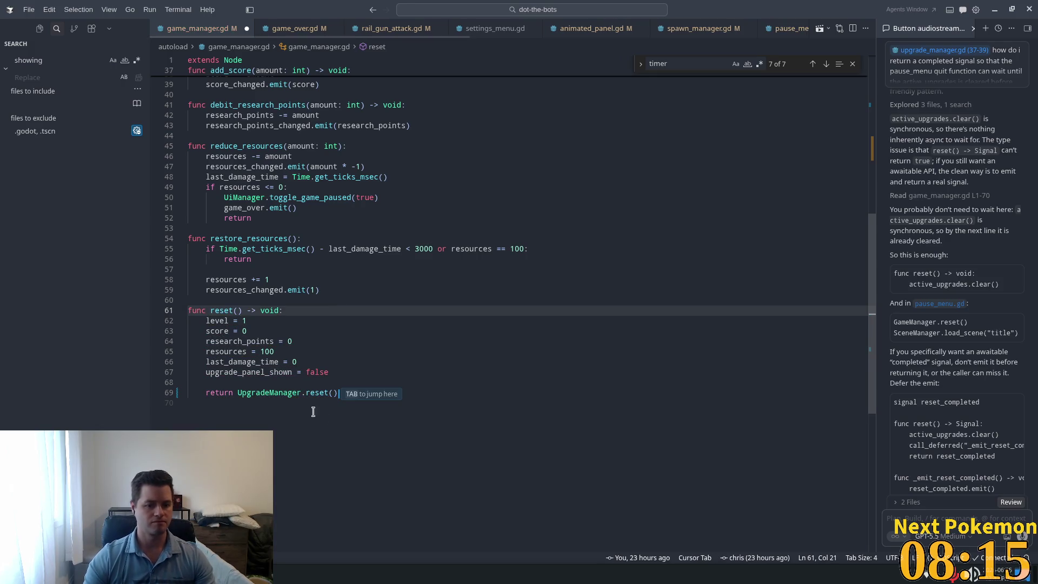
pyautogui.click(241, 383)
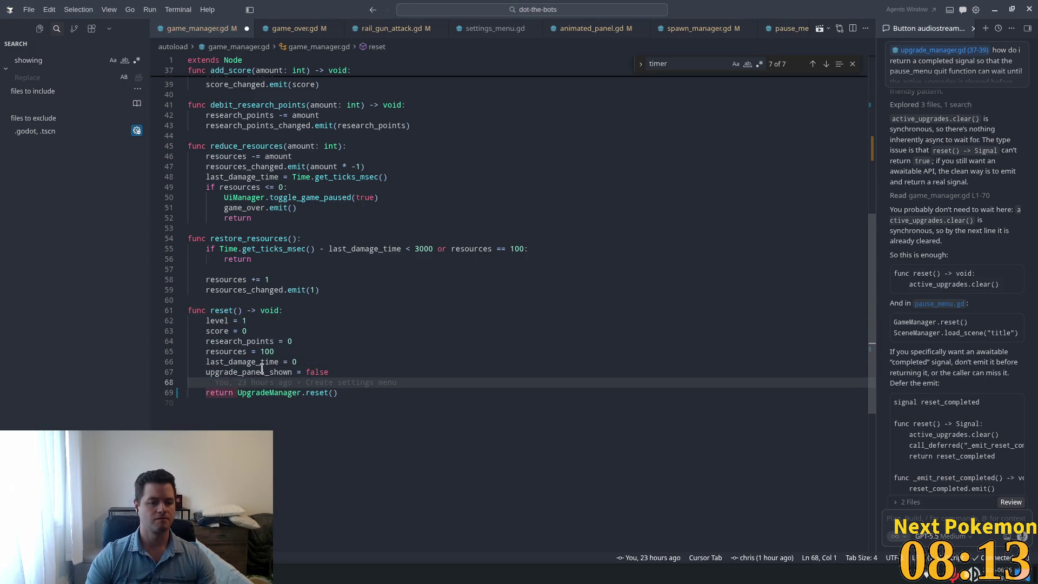
pyautogui.click(240, 394)
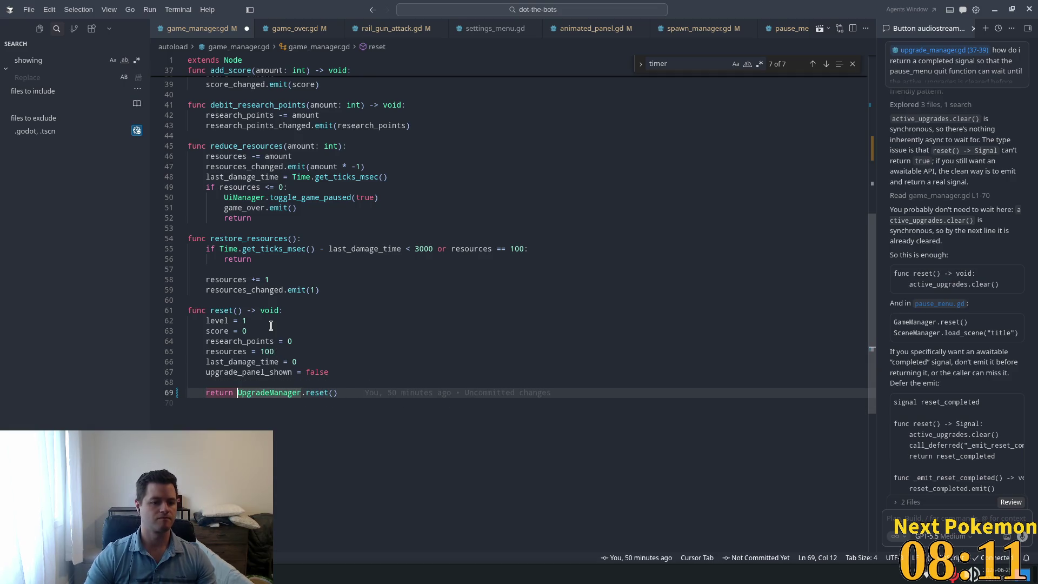
pyautogui.hotkey('shift', 'Home')
pyautogui.hotkey('shift', 'Home')
pyautogui.press('BackSpace')
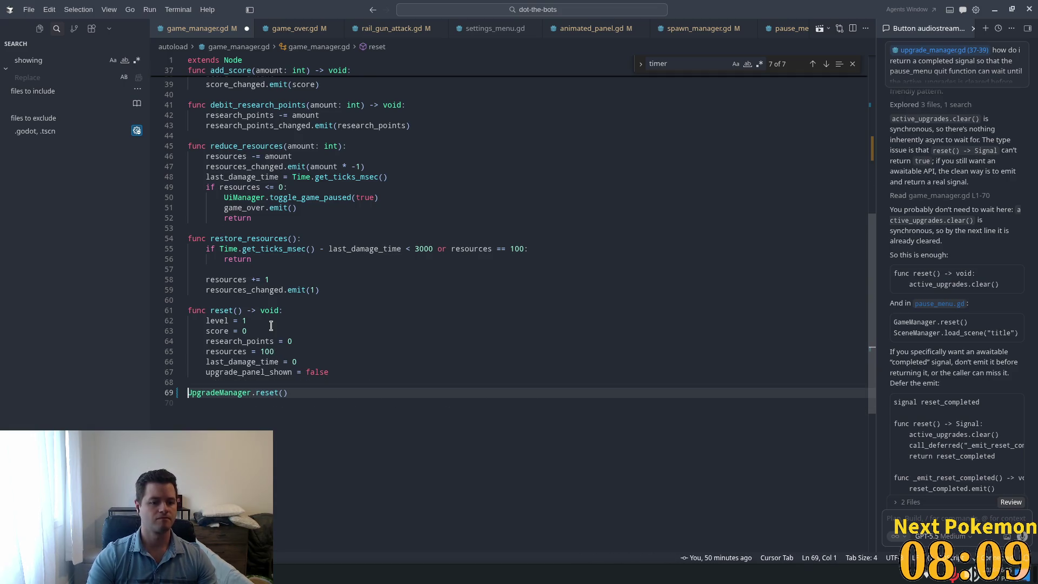
pyautogui.press('Tab')
pyautogui.hotkey('ctrl', 's')
pyautogui.click(338, 269)
# Step: Open weapon_manager.gd and inspect the weapon_components Dictionary and the attack functions
pyautogui.hotkey('ctrl', 'p')
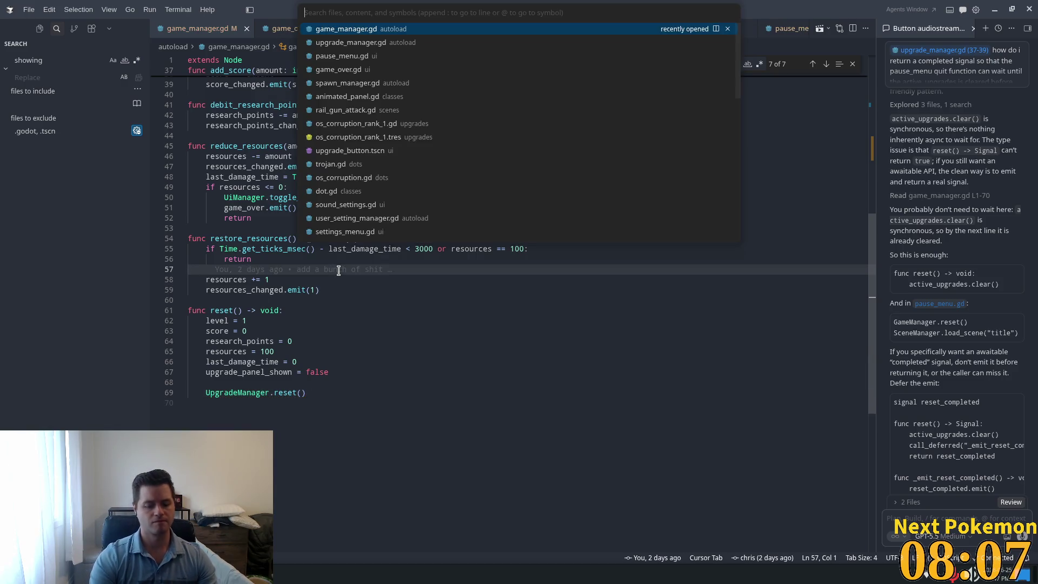
pyautogui.write('weapon')
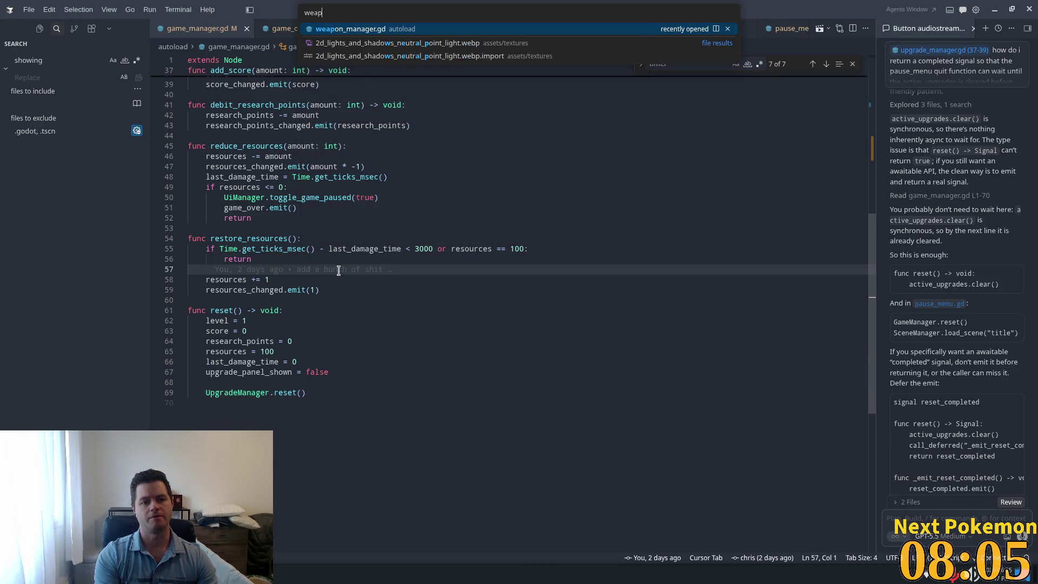
pyautogui.press('Return')
pyautogui.scroll(10, 372, 196)
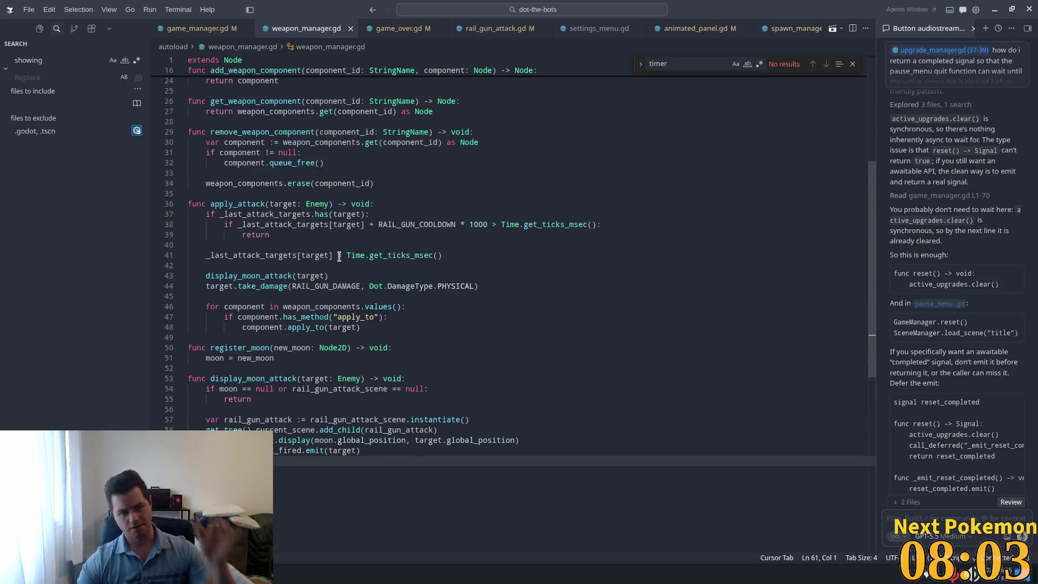
pyautogui.scroll(2, 387, 255)
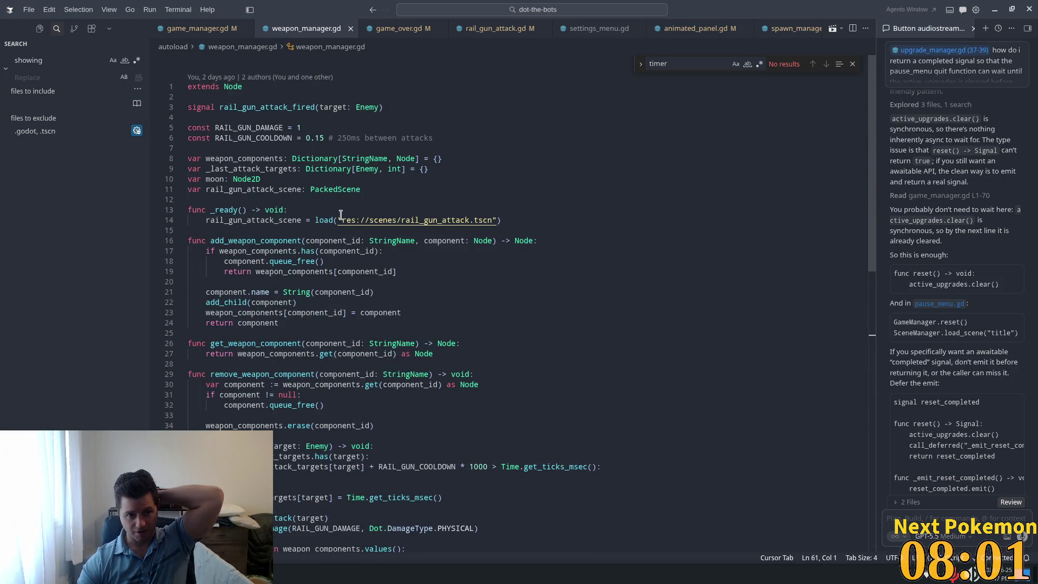
pyautogui.doubleClick(314, 158)
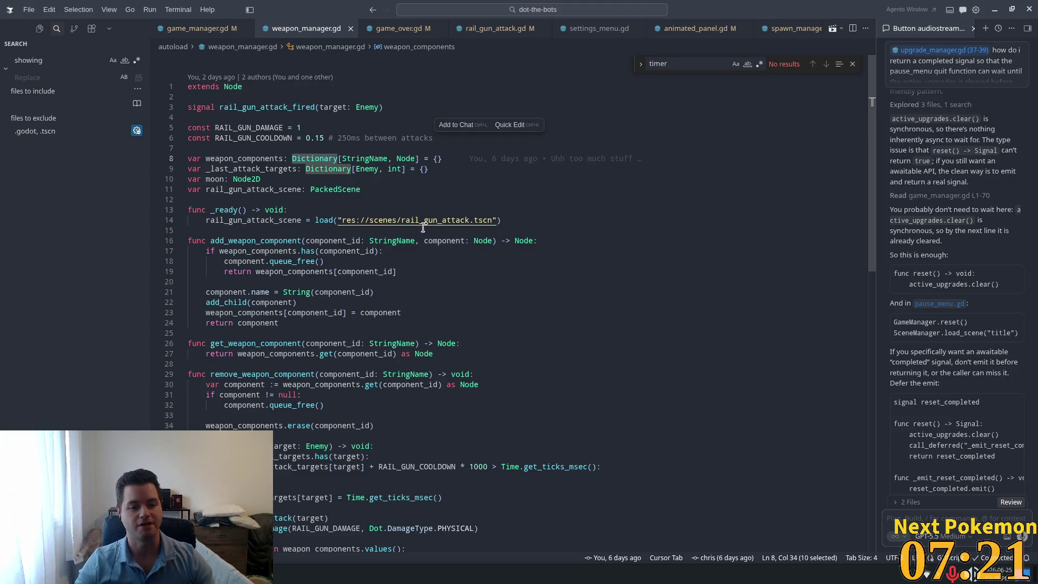
pyautogui.scroll(-8, 423, 228)
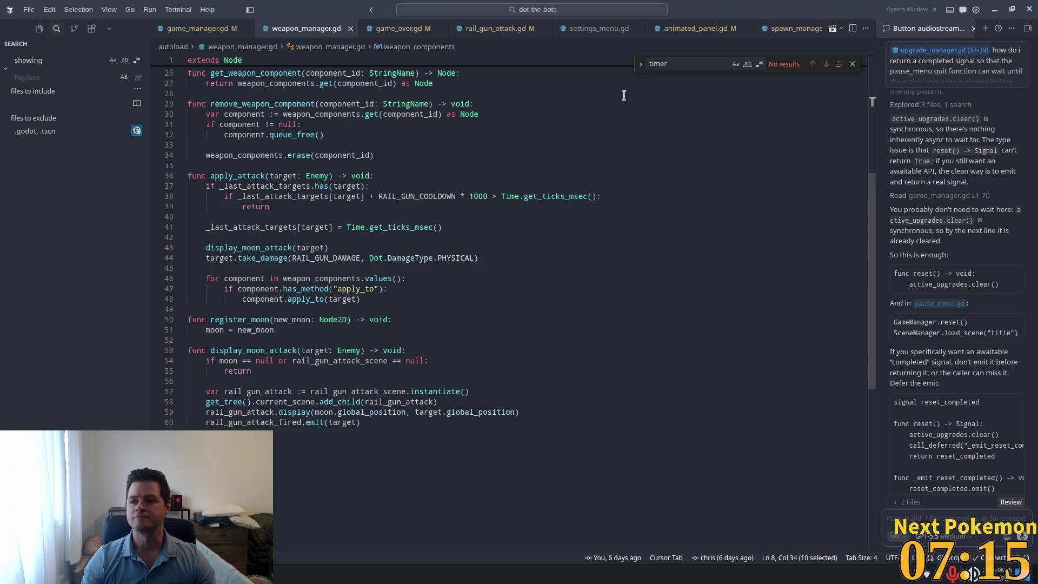
pyautogui.click(462, 268)
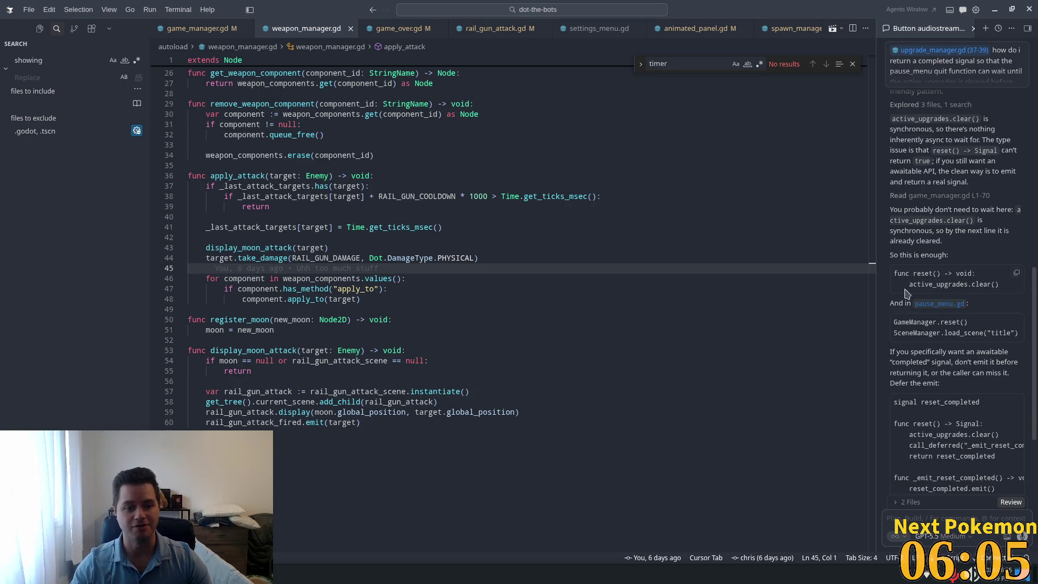
pyautogui.click(413, 325)
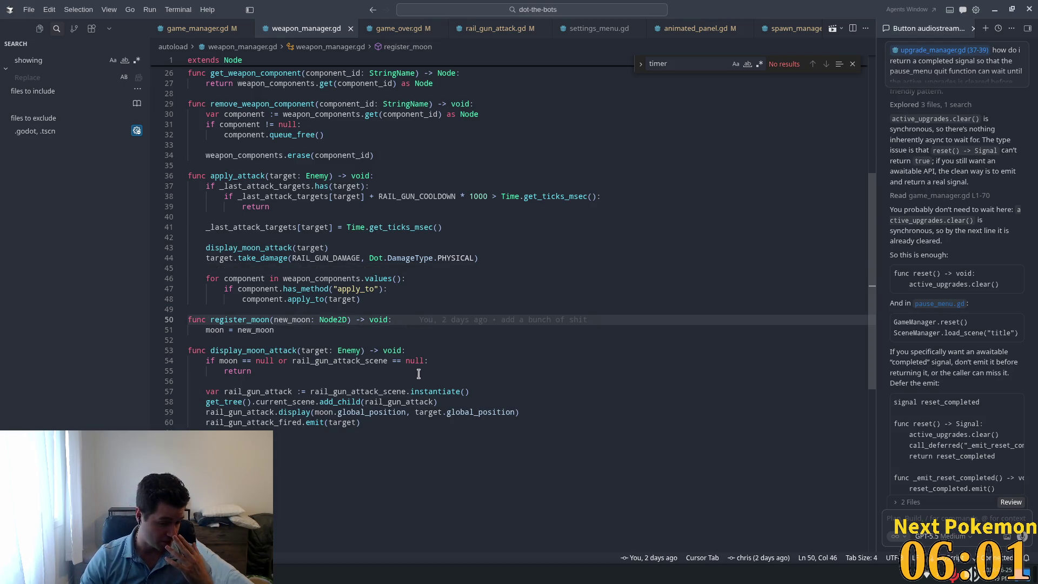
pyautogui.click(380, 320)
pyautogui.scroll(1, 519, 400)
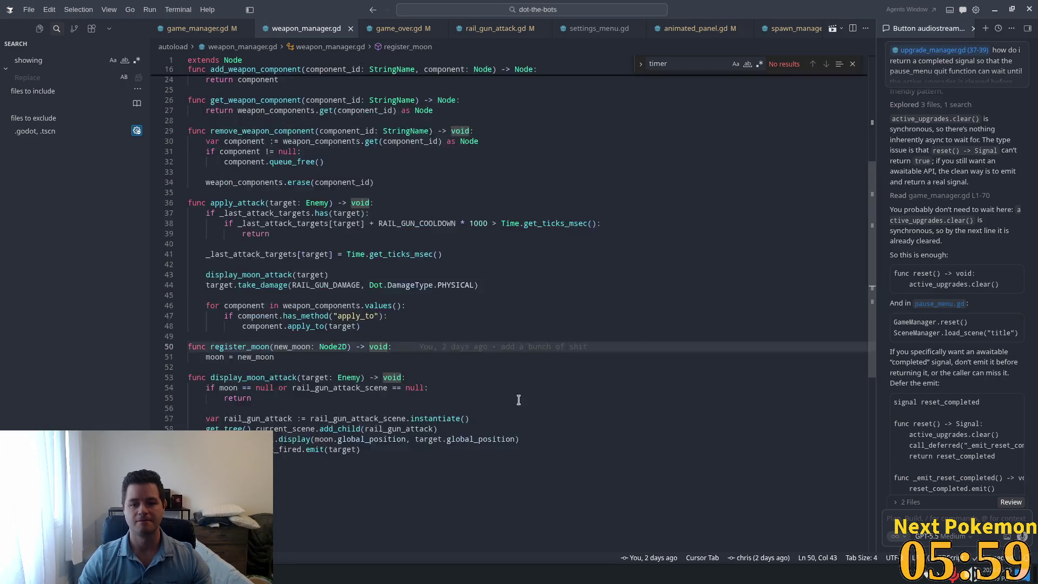
pyautogui.scroll(8, 519, 400)
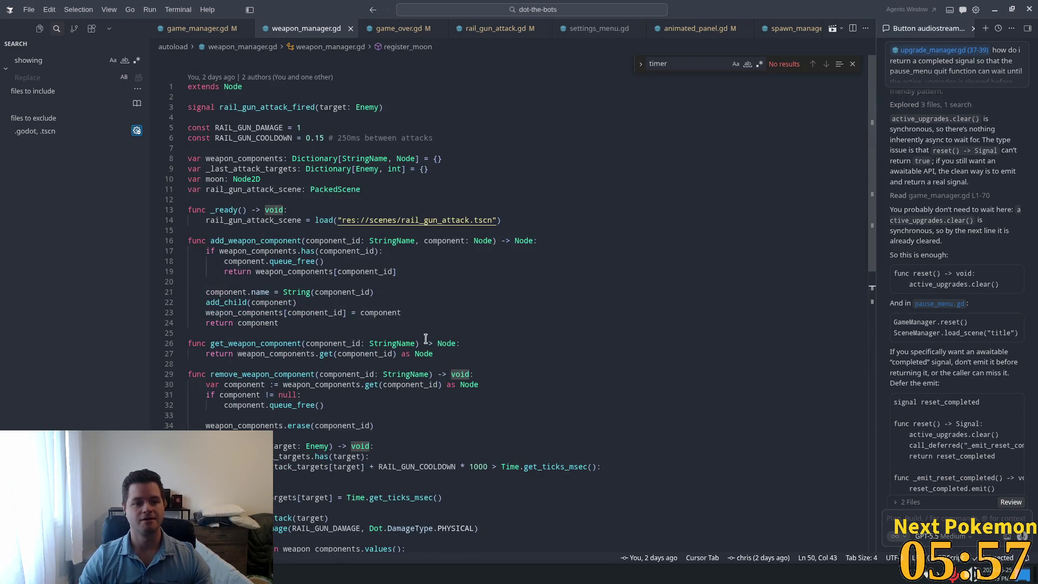
pyautogui.scroll(-6, 425, 338)
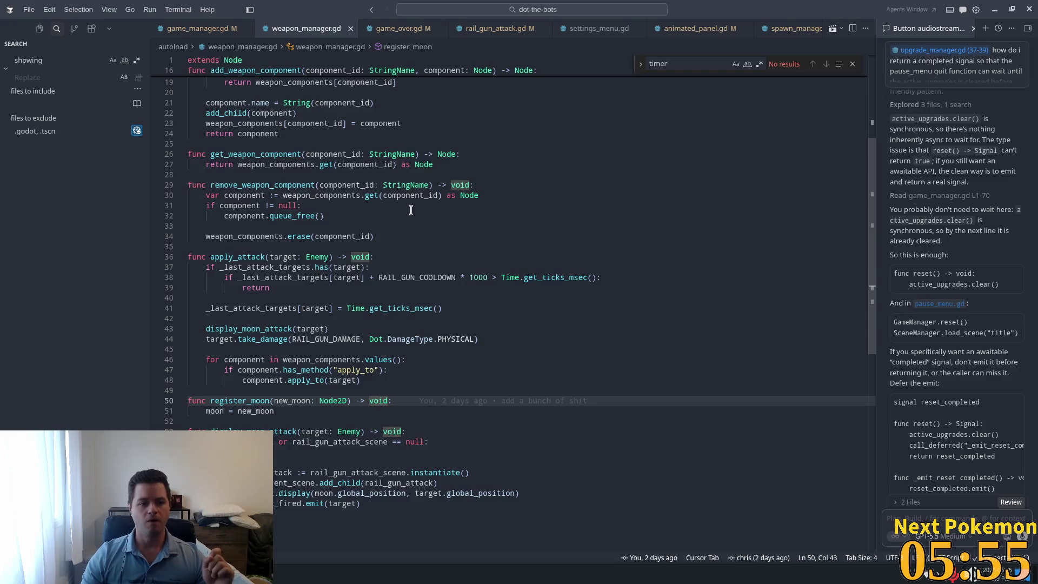
pyautogui.scroll(-3, 411, 210)
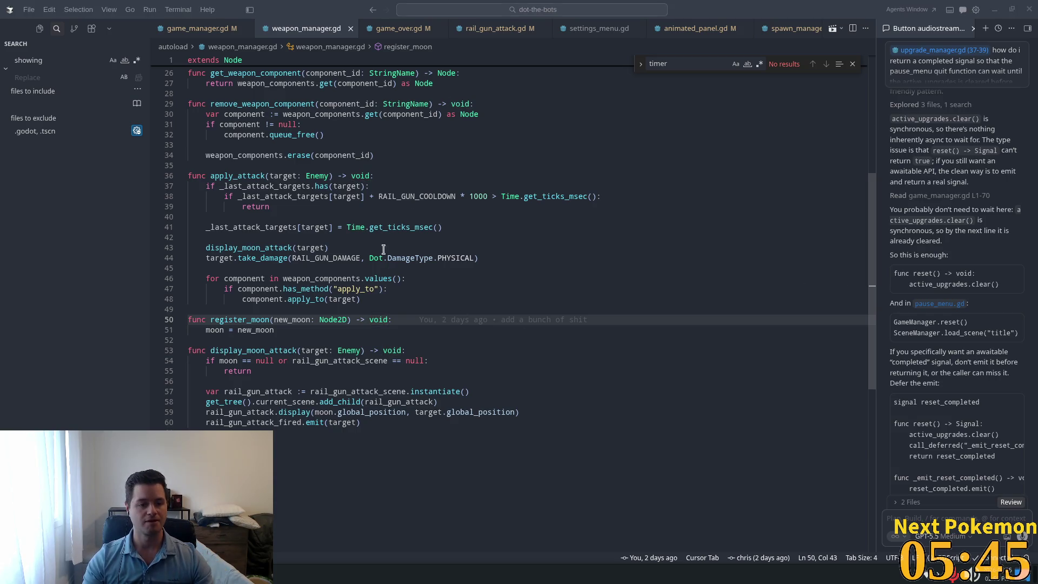
pyautogui.click(403, 257)
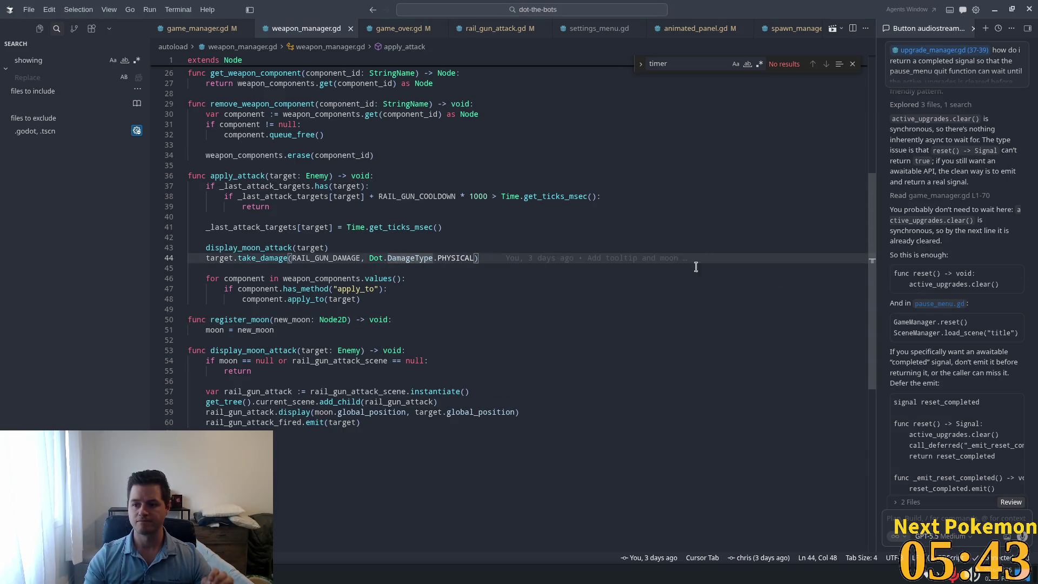
pyautogui.click(358, 247)
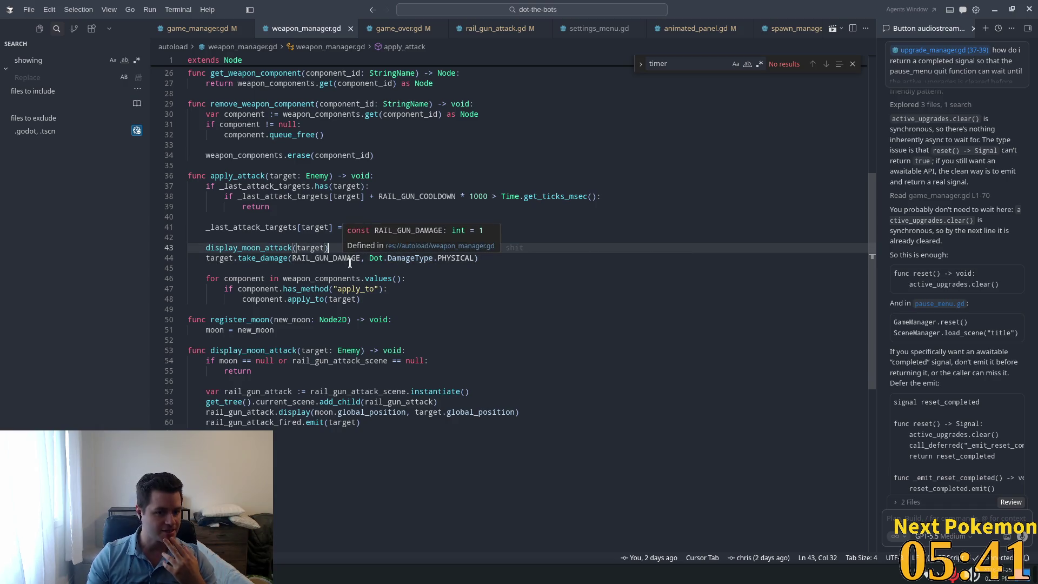
pyautogui.scroll(-3, 350, 263)
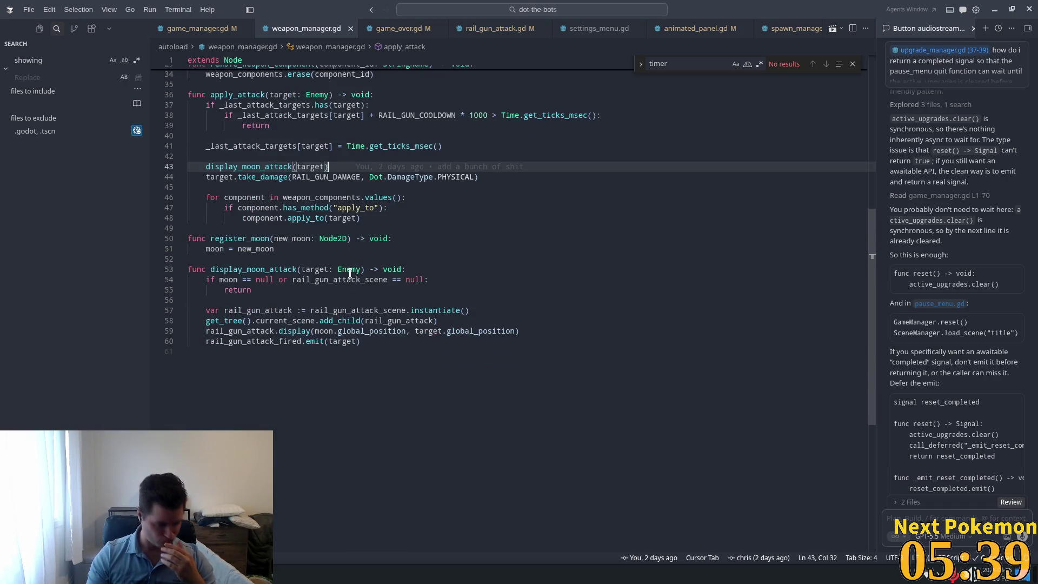
pyautogui.scroll(-2, 349, 271)
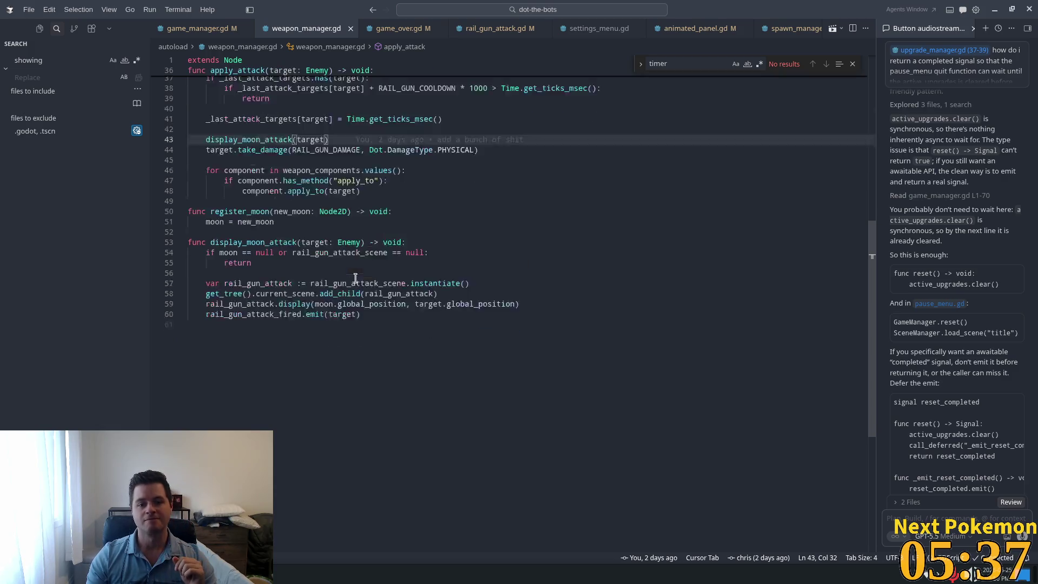
pyautogui.click(340, 234)
pyautogui.scroll(2, 342, 238)
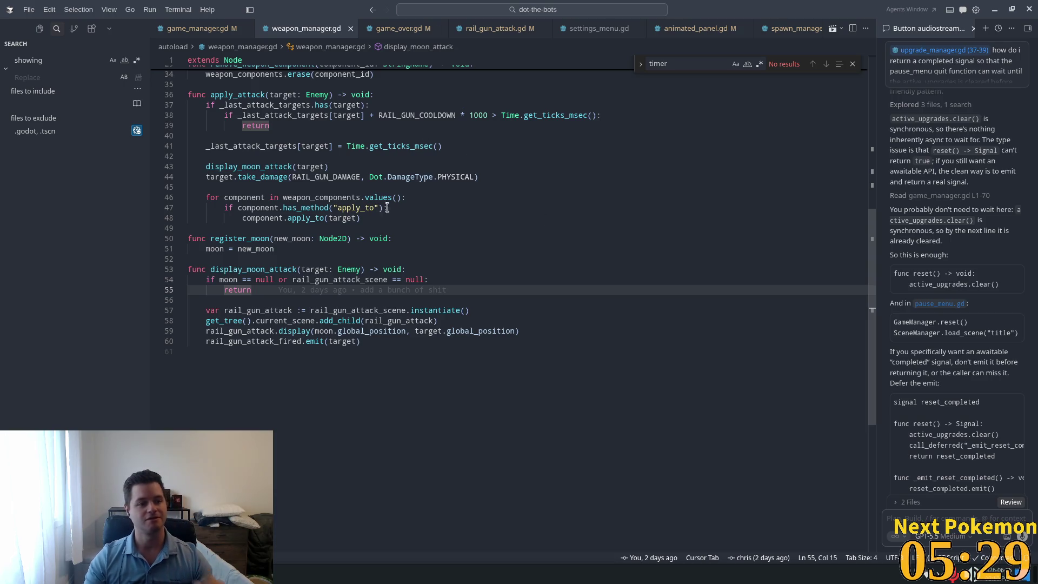
pyautogui.click(430, 249)
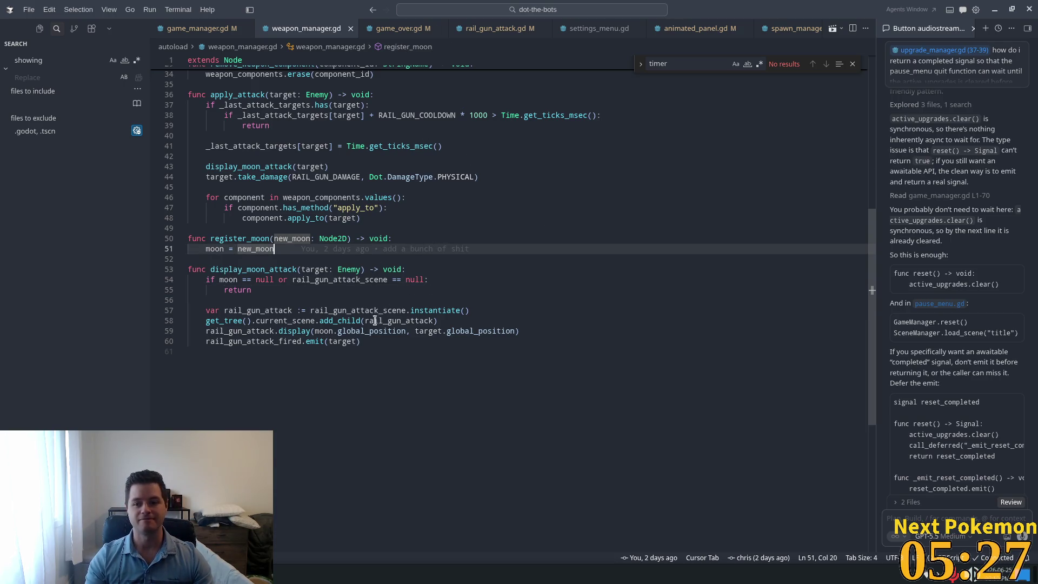
pyautogui.scroll(3, 375, 320)
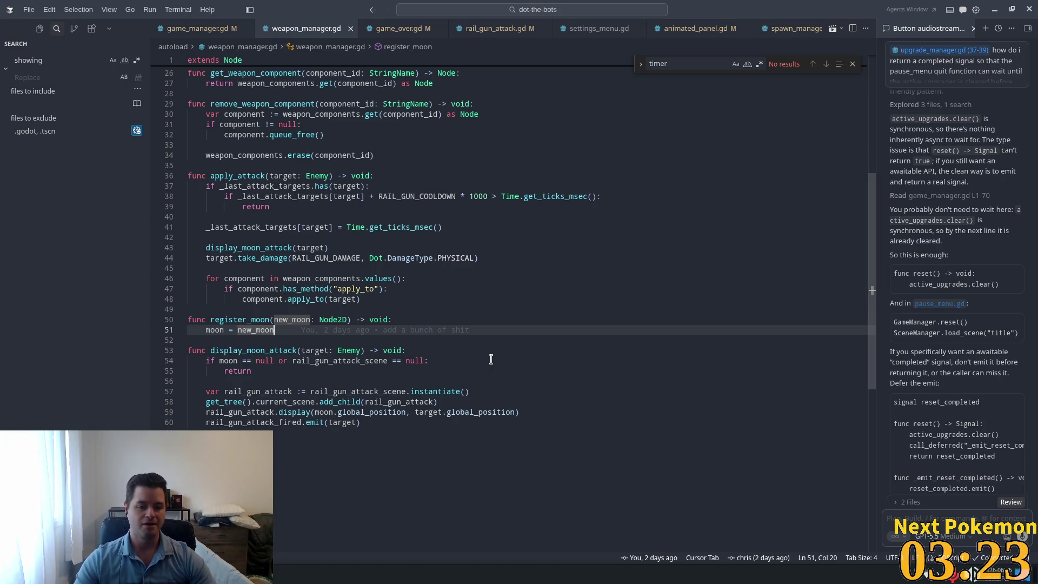
pyautogui.click(447, 325)
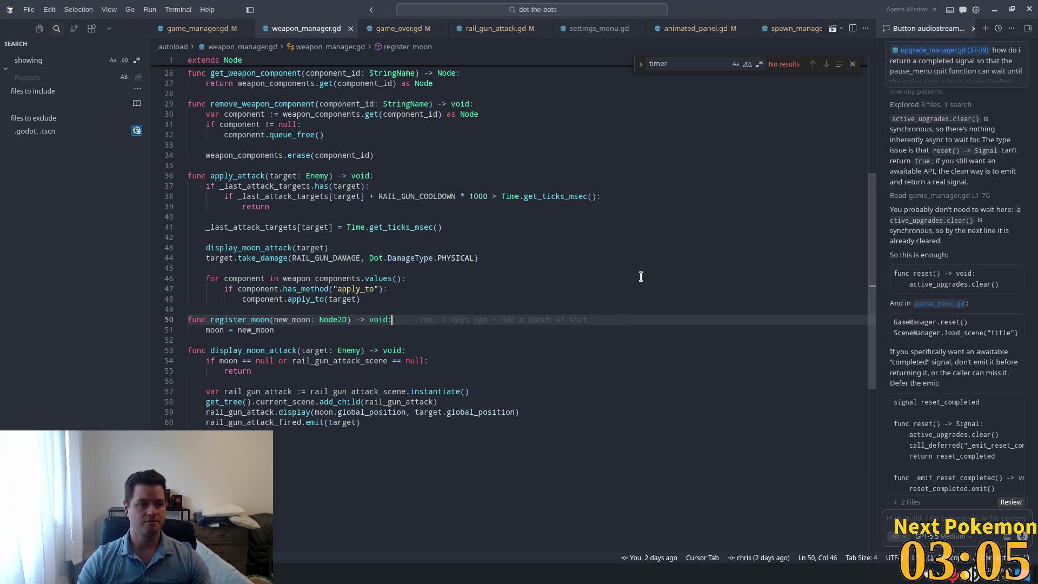
pyautogui.click(350, 252)
pyautogui.click(370, 289)
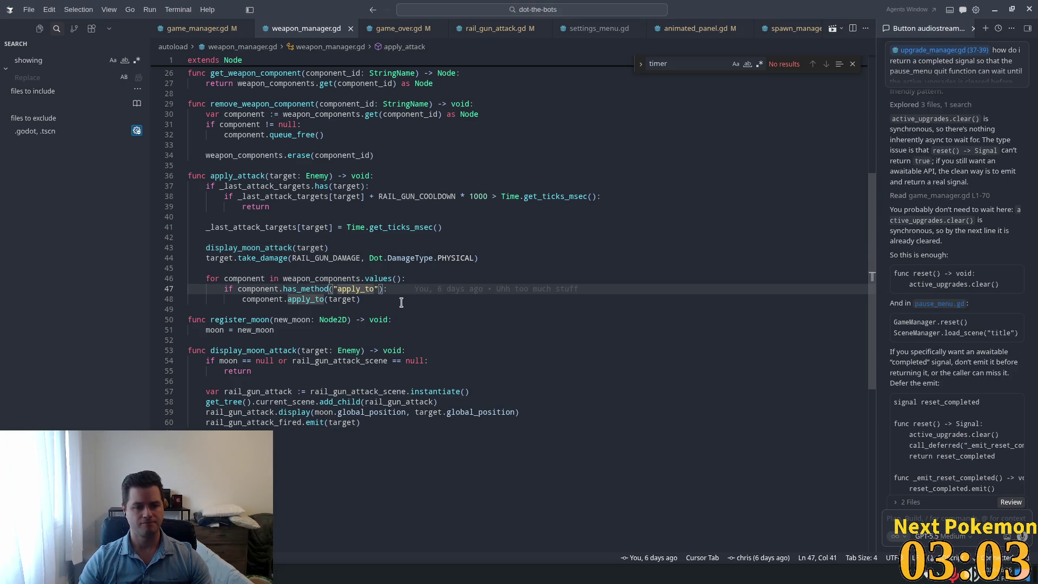
pyautogui.moveTo(335, 322)
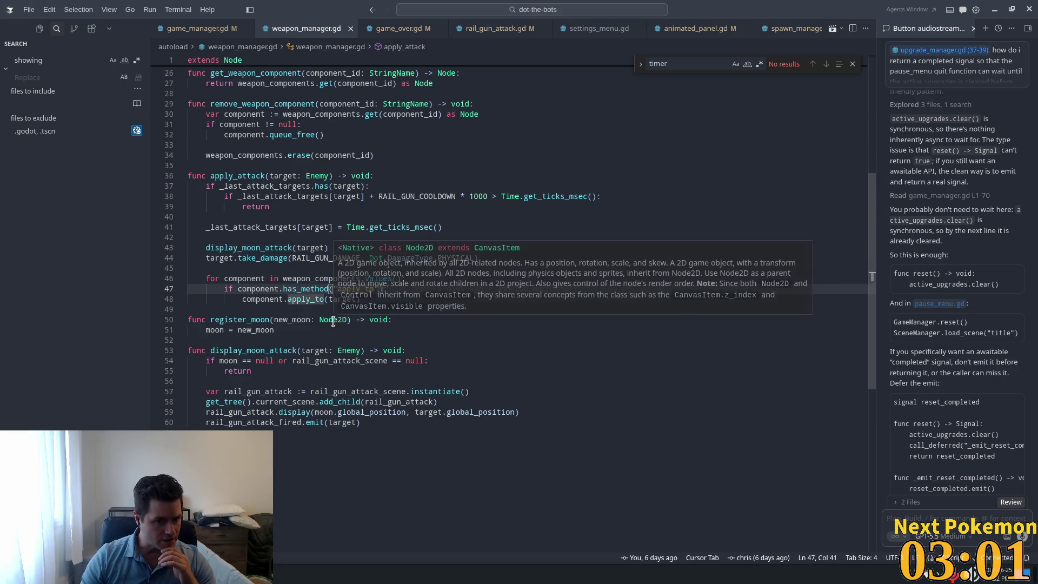
pyautogui.click(460, 340)
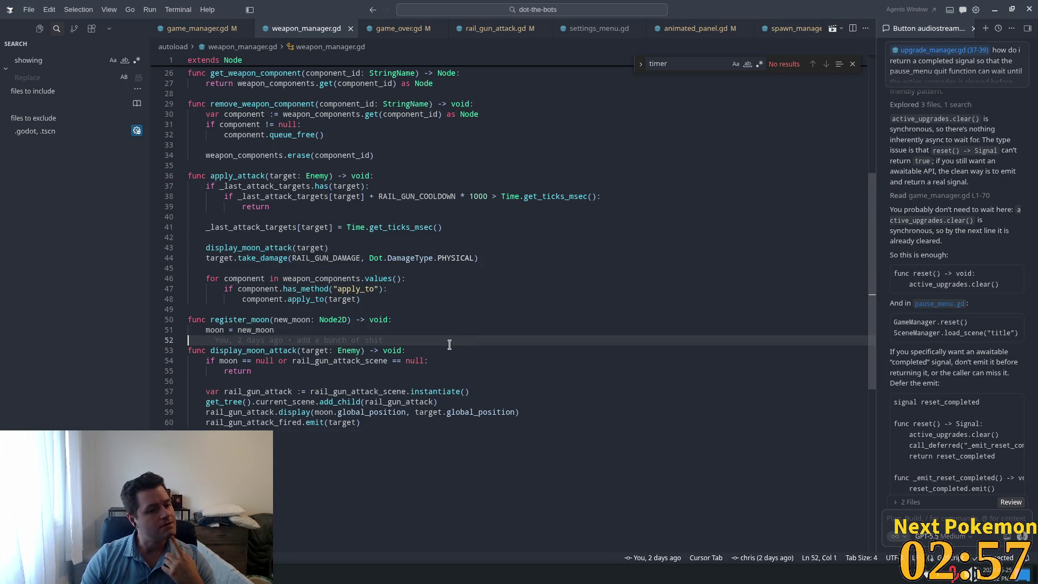
pyautogui.click(306, 308)
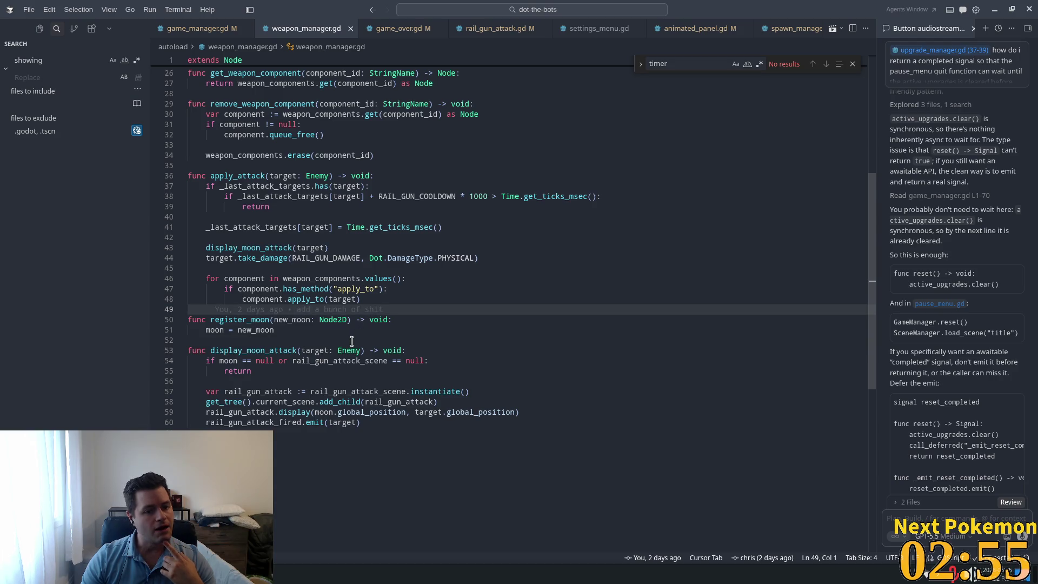
pyautogui.scroll(5, 339, 347)
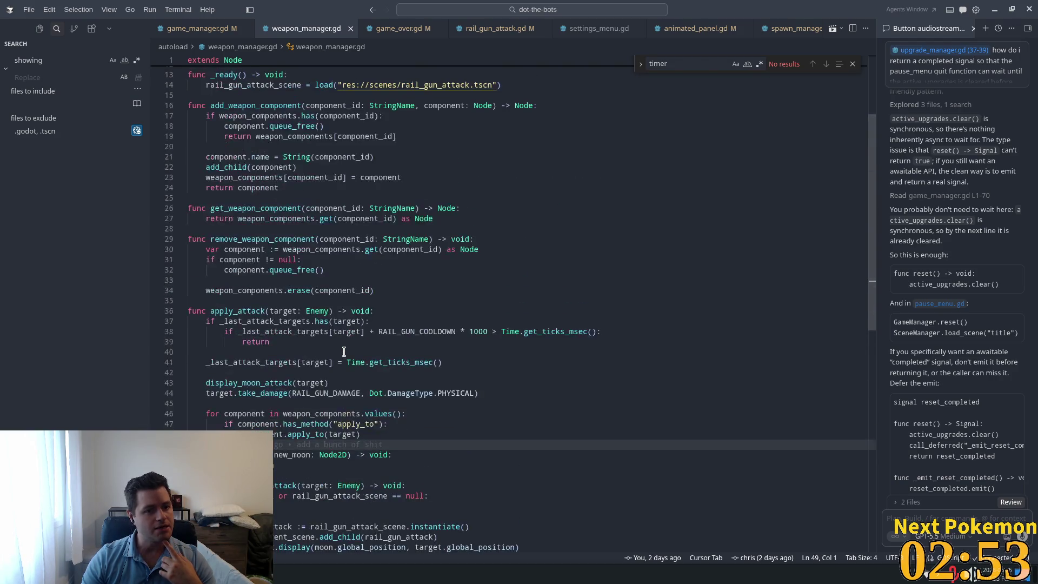
pyautogui.scroll(5, 344, 349)
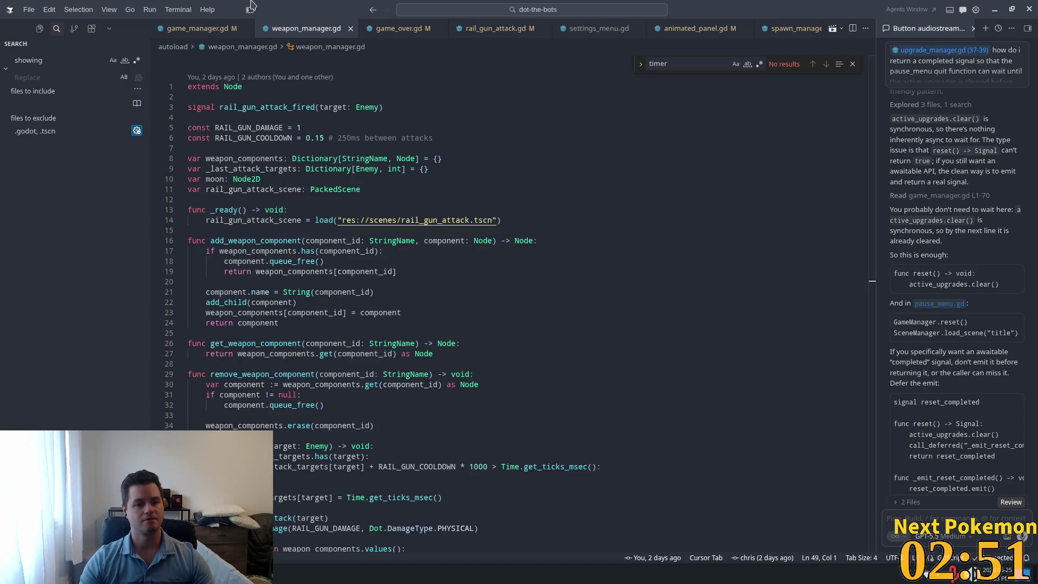
pyautogui.scroll(-10, 248, 315)
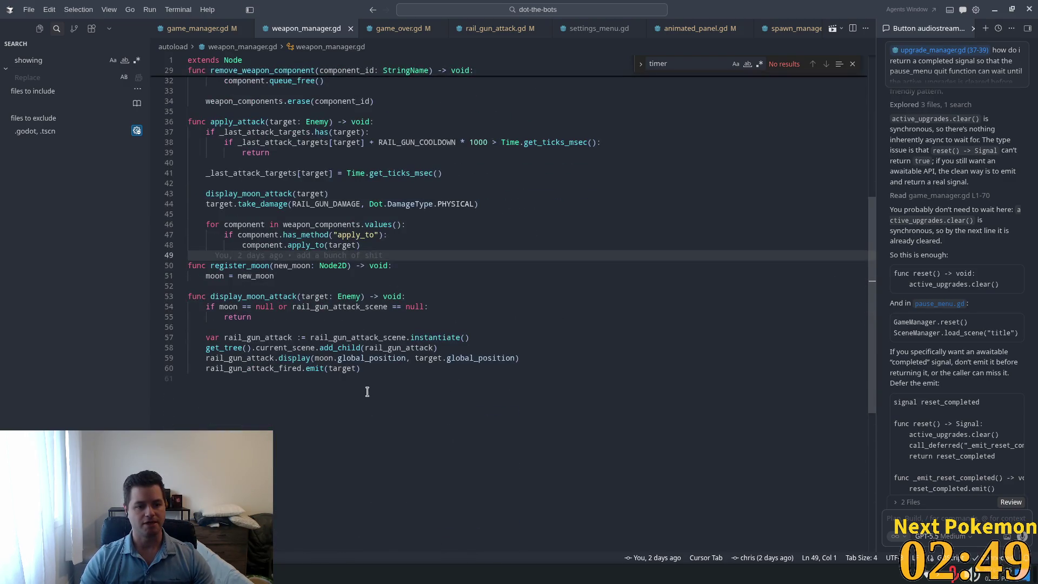
pyautogui.click(368, 392)
# Step: Add the suggested reset() function, removing its moon and rail_gun_attack_scene lines
pyautogui.press('Return')
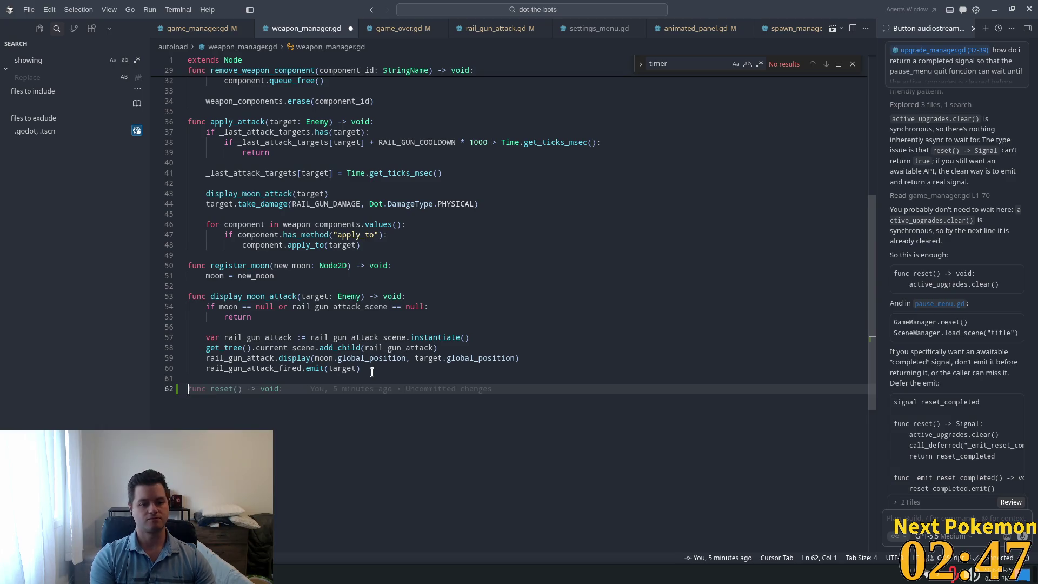
pyautogui.press('Tab')
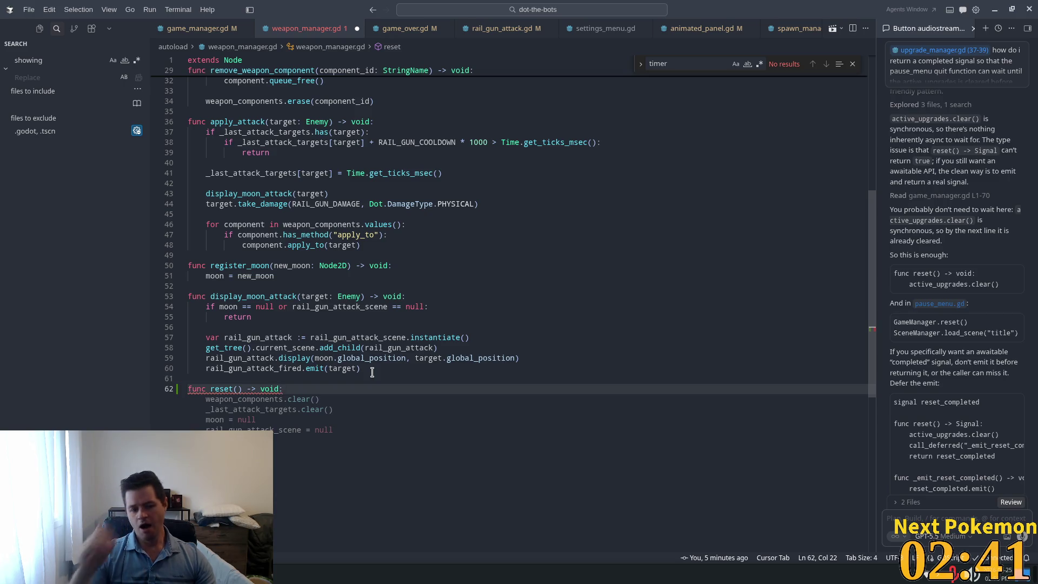
pyautogui.press('Tab')
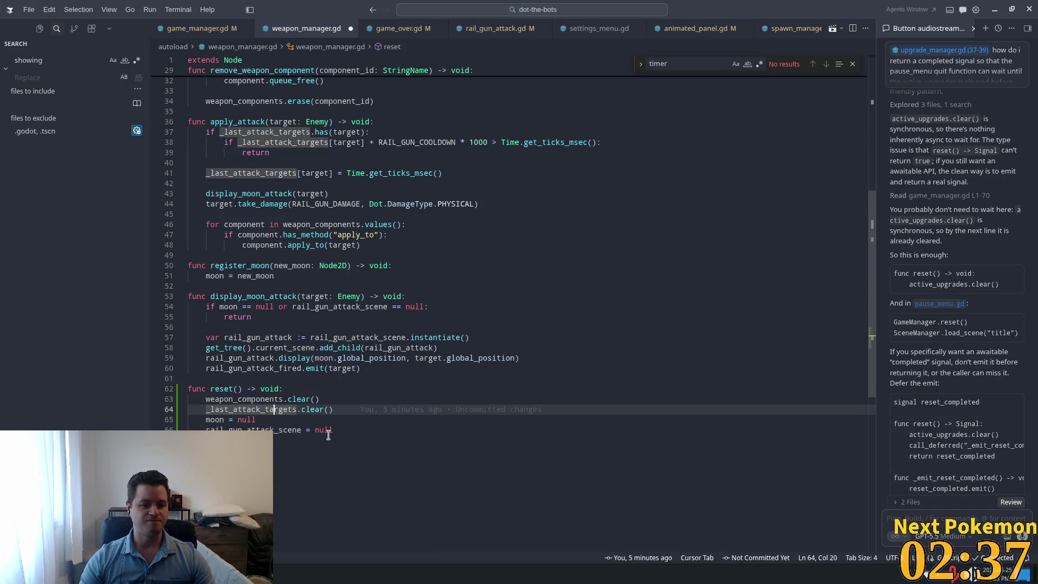
pyautogui.click(345, 438)
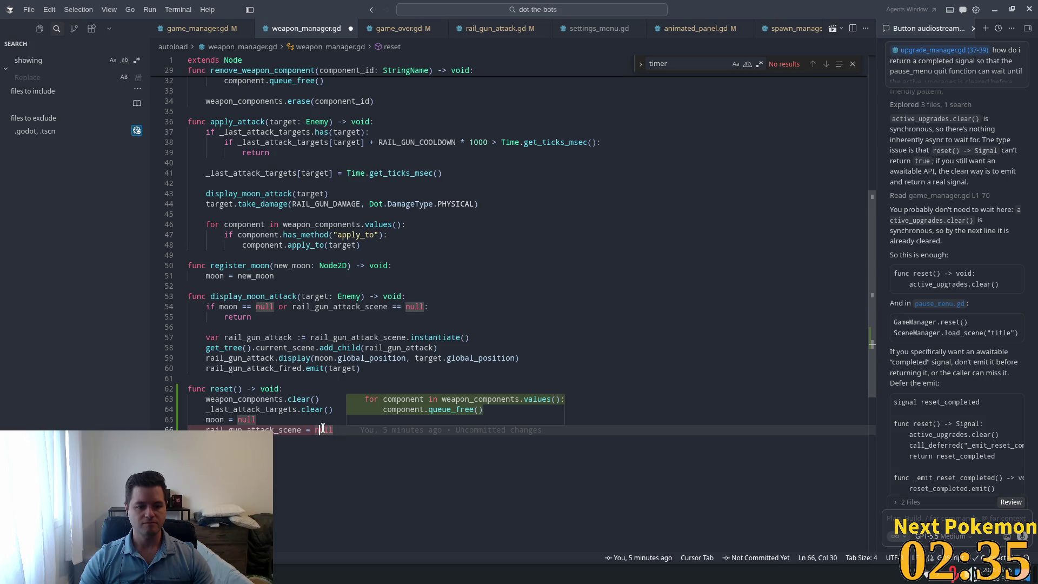
pyautogui.moveTo(323, 430)
pyautogui.mouseDown()
pyautogui.moveTo(195, 412)
pyautogui.moveTo(189, 420)
pyautogui.mouseUp()
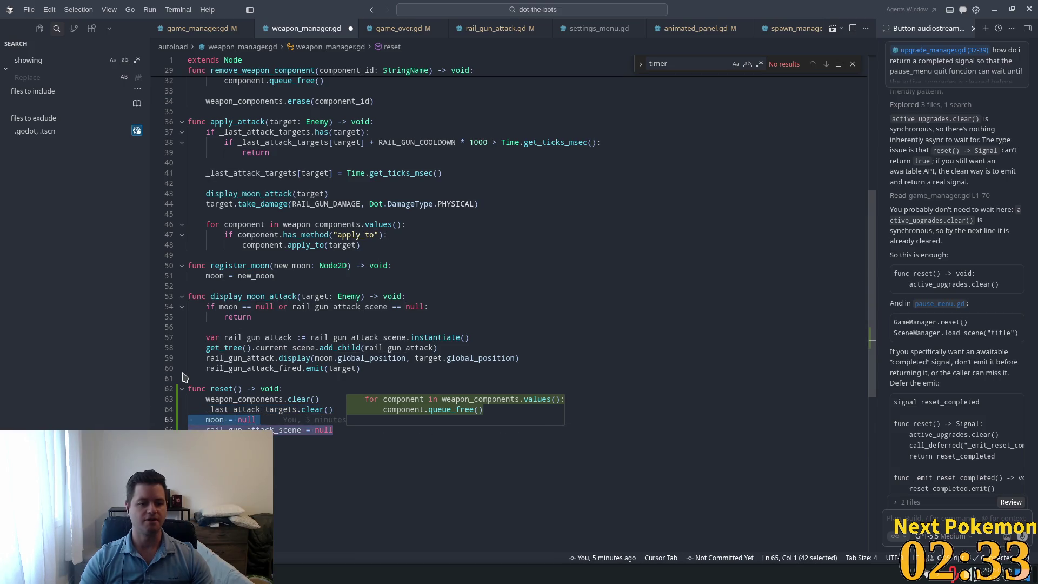
pyautogui.press('BackSpace')
pyautogui.press('BackSpace')
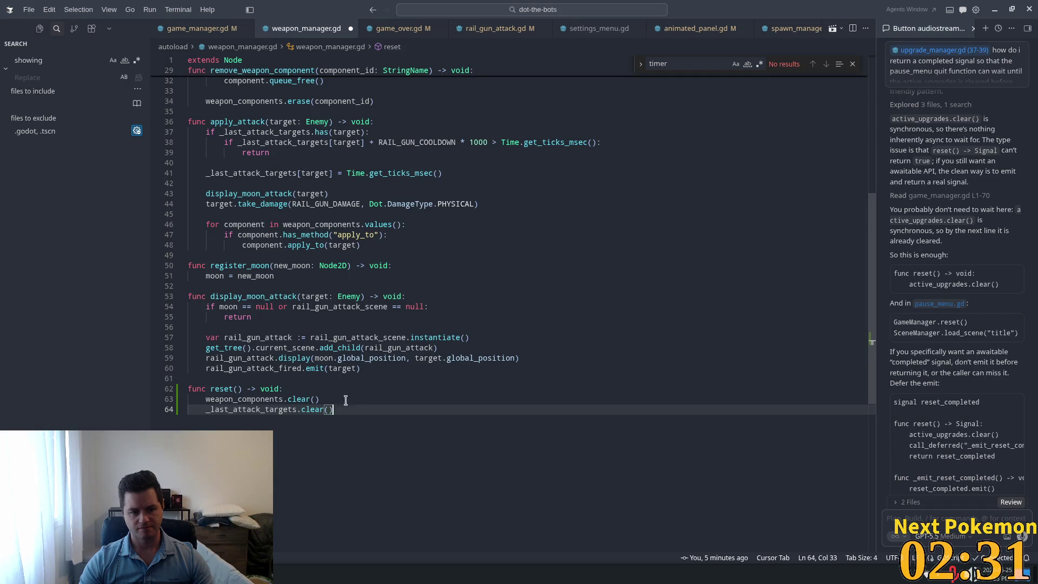
# Step: Check what weapon_components holds, save weapon_manager.gd, and dismiss the leftover code suggestion
pyautogui.click(260, 399)
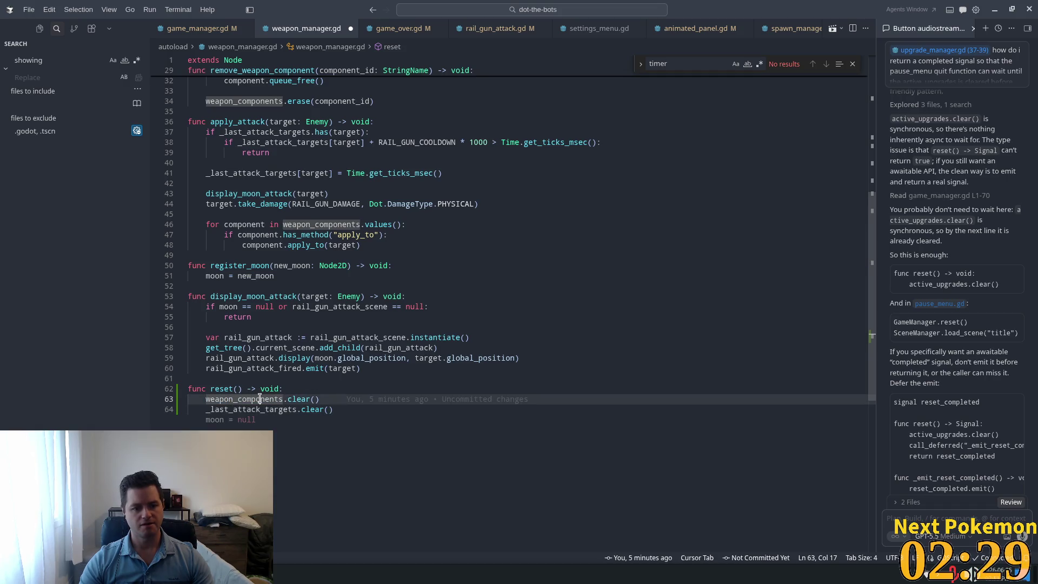
pyautogui.moveTo(260, 399)
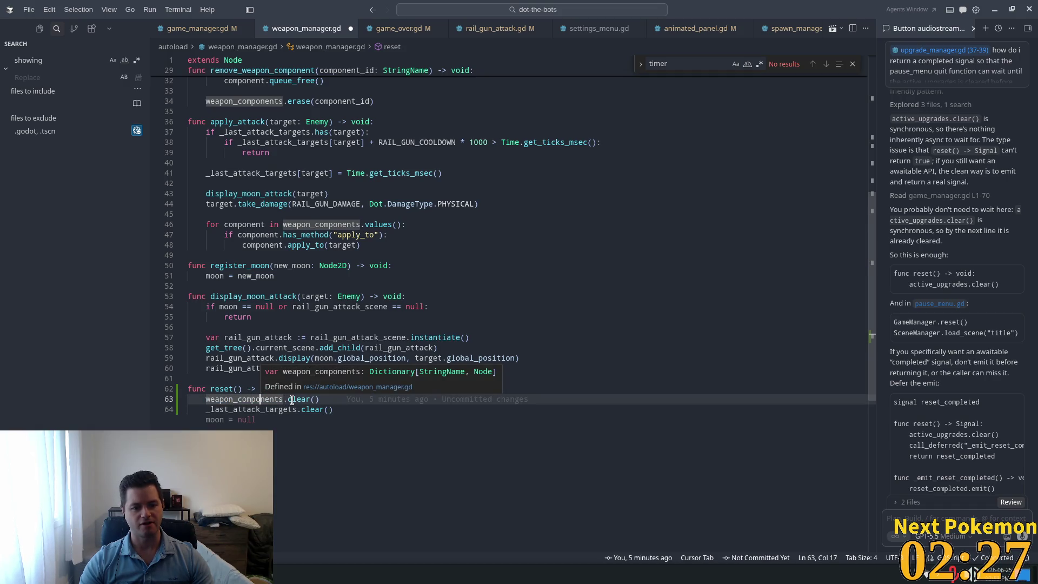
pyautogui.moveTo(292, 399)
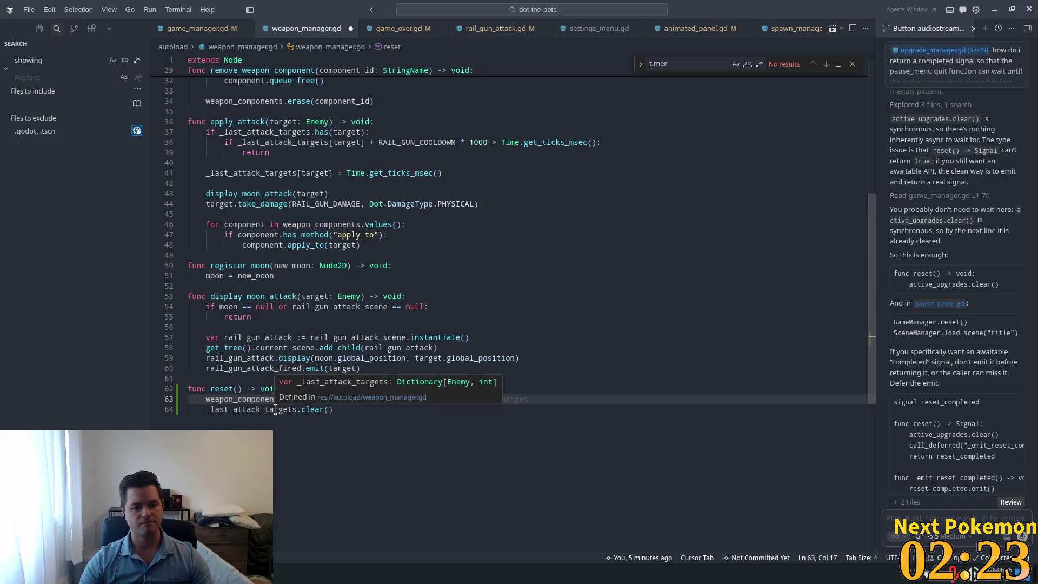
pyautogui.click(379, 327)
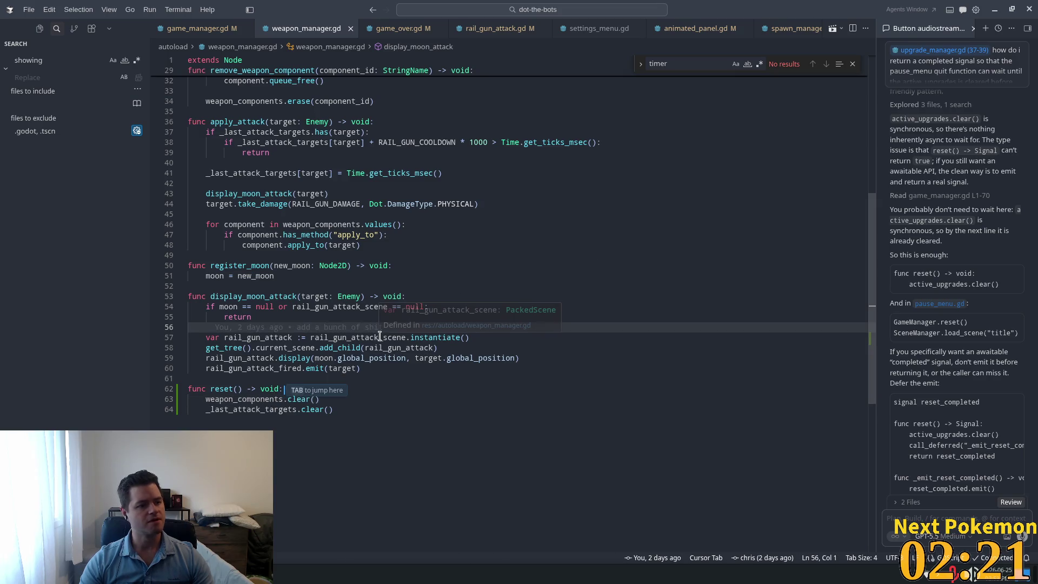
pyautogui.hotkey('ctrl', 's')
pyautogui.moveTo(375, 344)
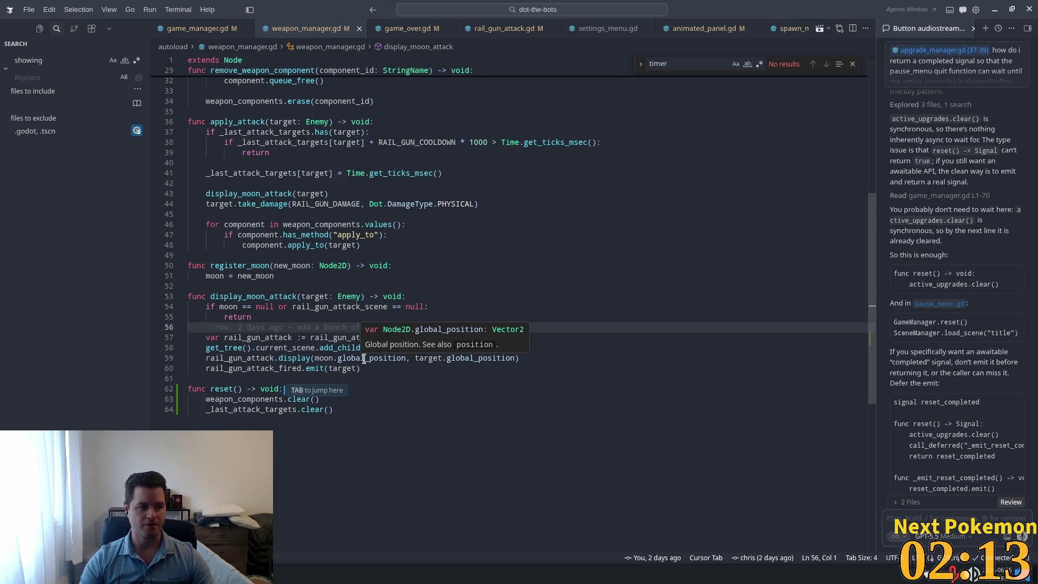
pyautogui.click(427, 255)
pyautogui.click(329, 398)
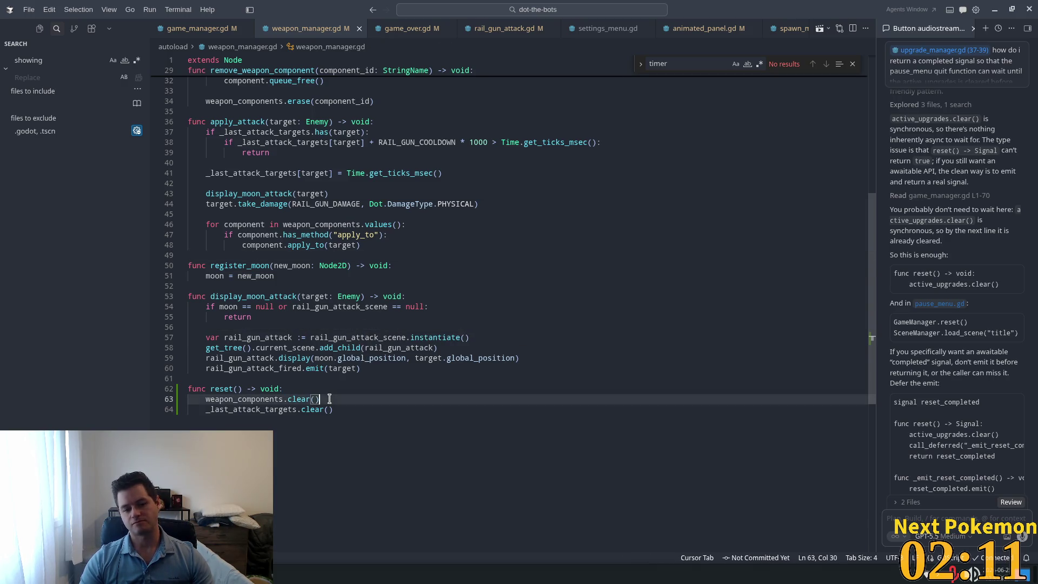
pyautogui.click(323, 391)
pyautogui.click(347, 368)
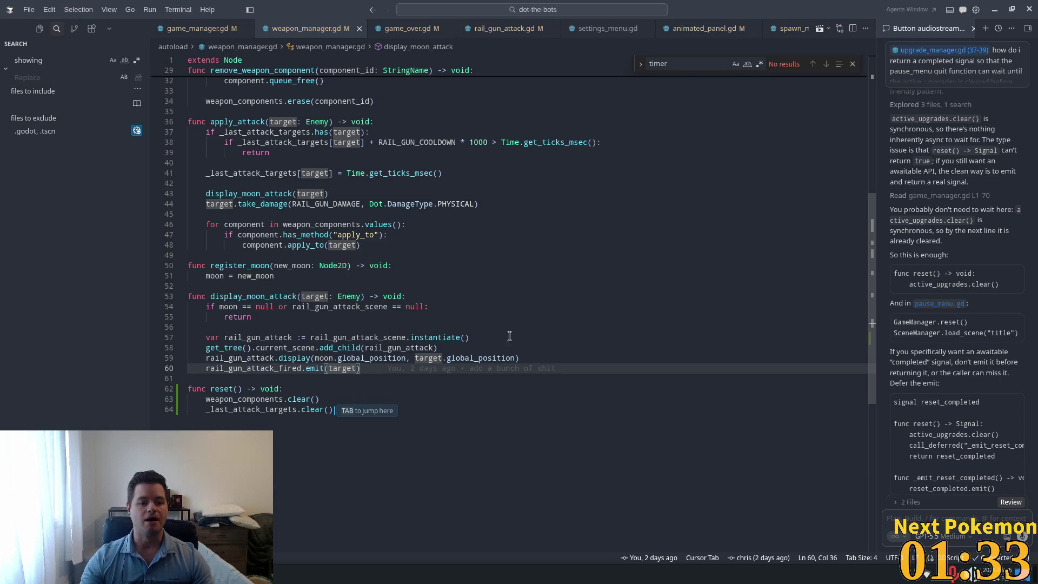
# Step: Look back over weapon_manager.gd's attack code, then switch to the Godot editor
pyautogui.scroll(3, 510, 336)
pyautogui.click(511, 354)
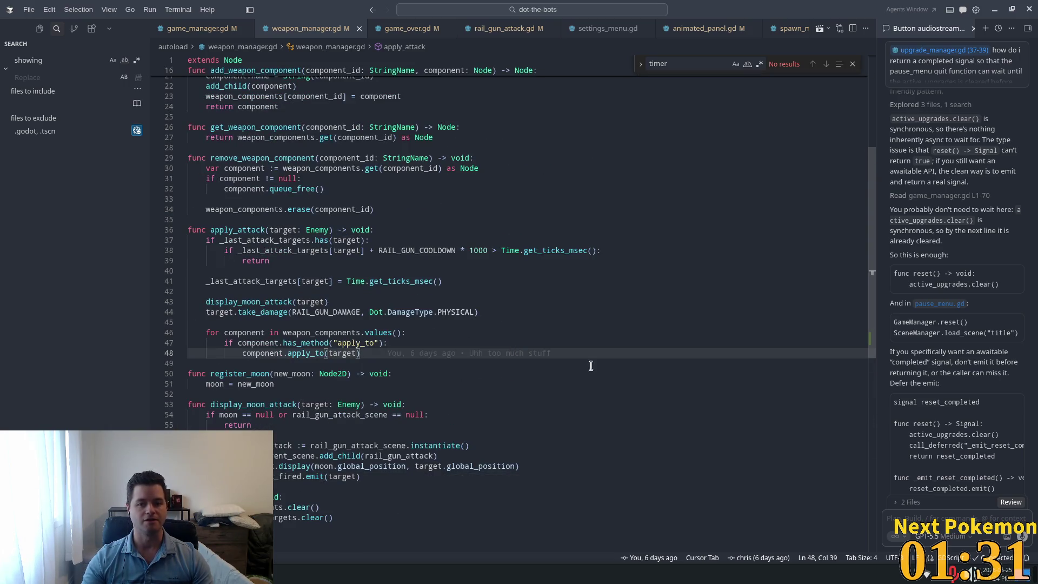
pyautogui.hotkey('alt', 'Tab')
# Step: Test-run the game, toggle the skill tree, then pause and quit to the title screen
pyautogui.click(893, 25)
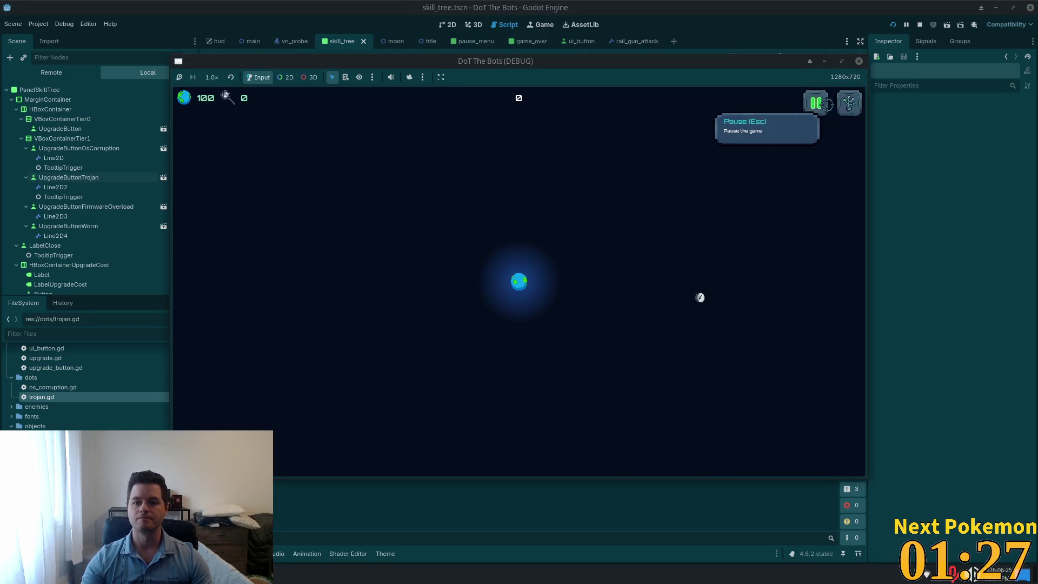
pyautogui.click(815, 103)
pyautogui.press('Escape')
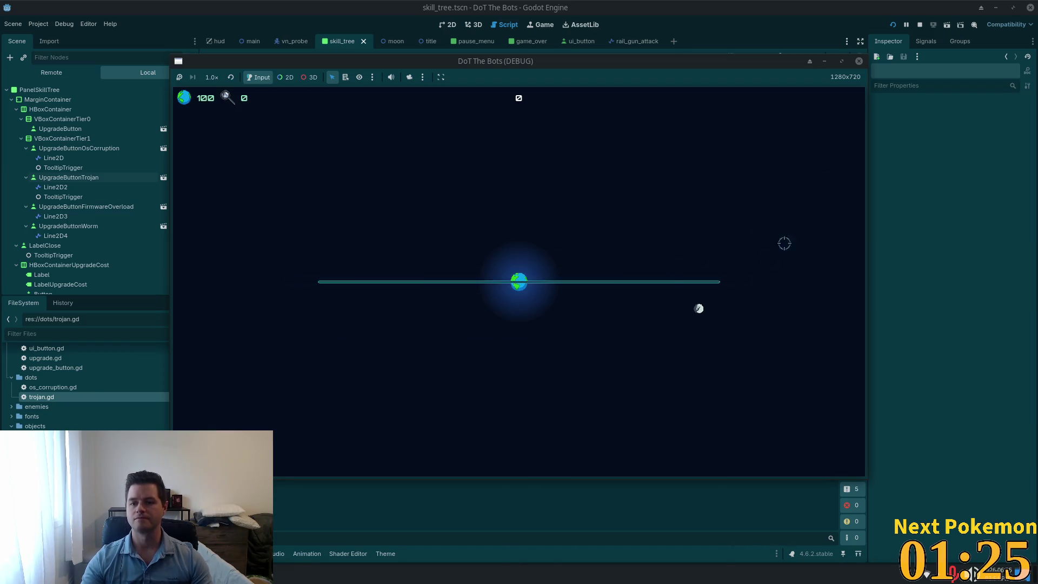
pyautogui.press('Tab')
pyautogui.press('Escape')
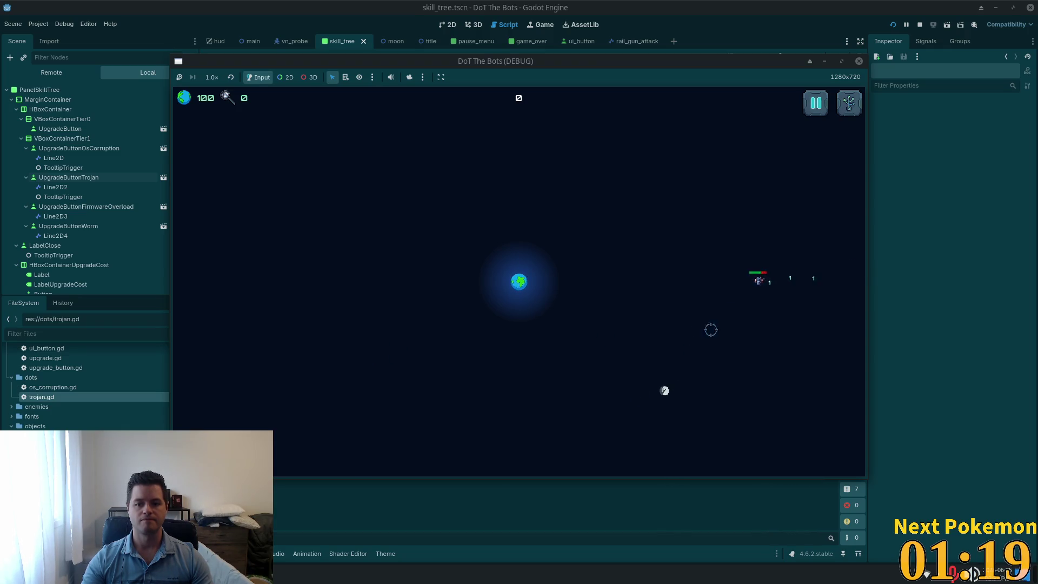
pyautogui.click(816, 103)
pyautogui.click(510, 320)
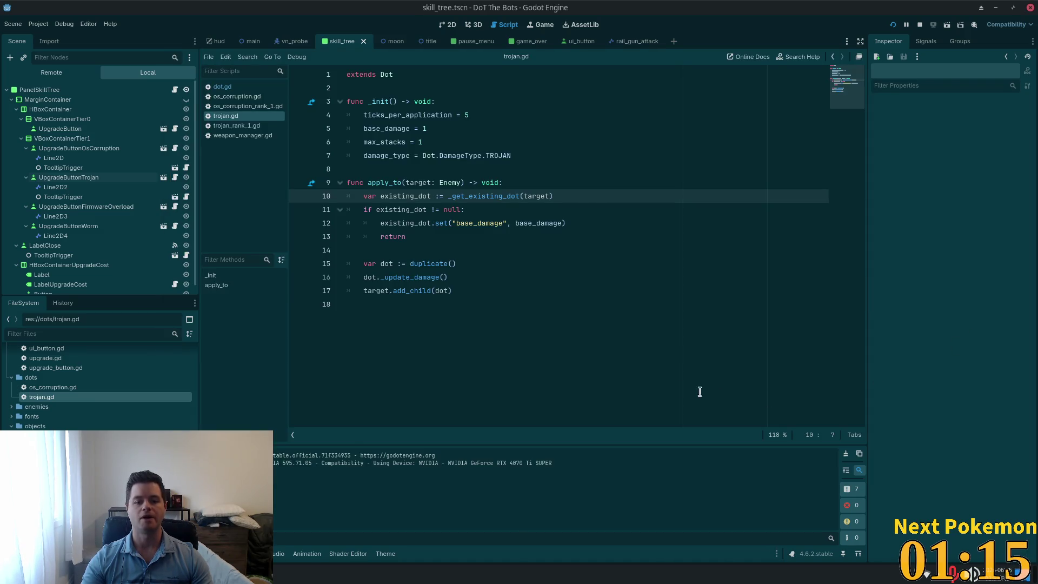
pyautogui.hotkey('alt', 'Tab')
# Step: Open game_manager.gd and add a new line after UpgradeManager.reset()
pyautogui.hotkey('ctrl', 'p')
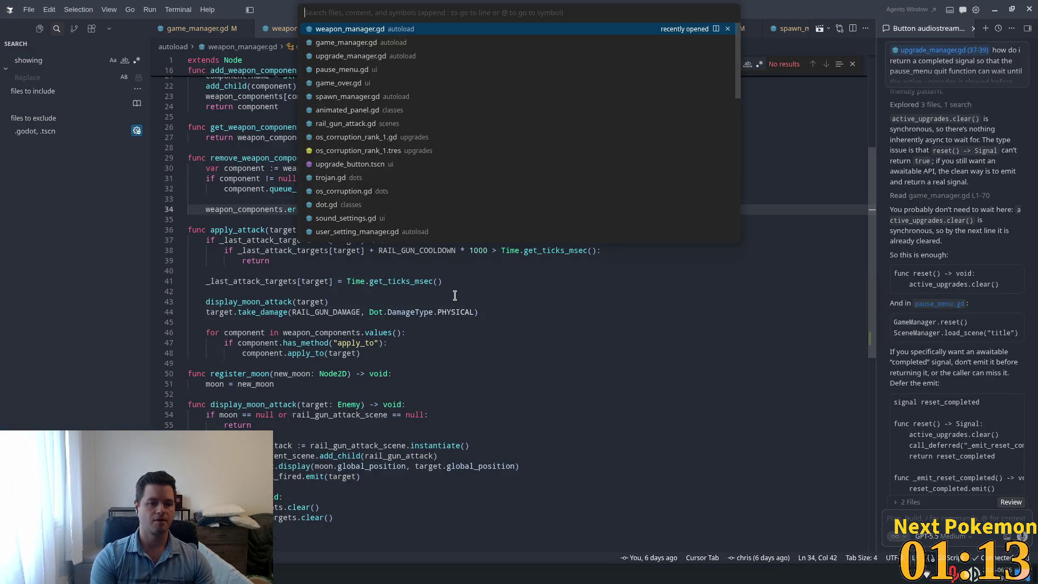
pyautogui.write('game')
pyautogui.press('Down')
pyautogui.press('Return')
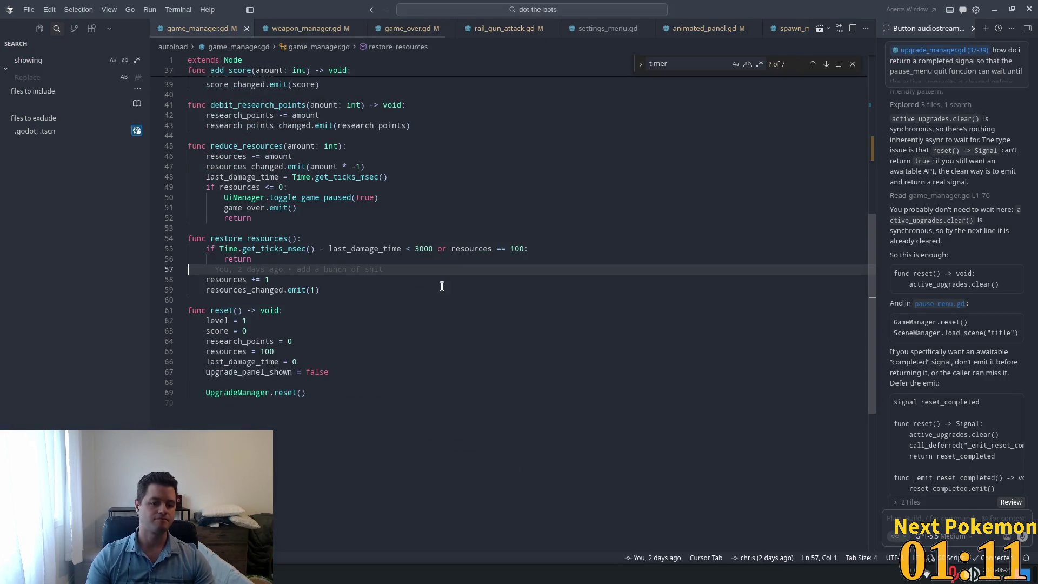
pyautogui.click(327, 392)
pyautogui.press('Return')
# Step: Add WeaponManager.reset() to game_manager.gd's reset() and run the game again with F5
pyautogui.write('WeaponManager.reset()')
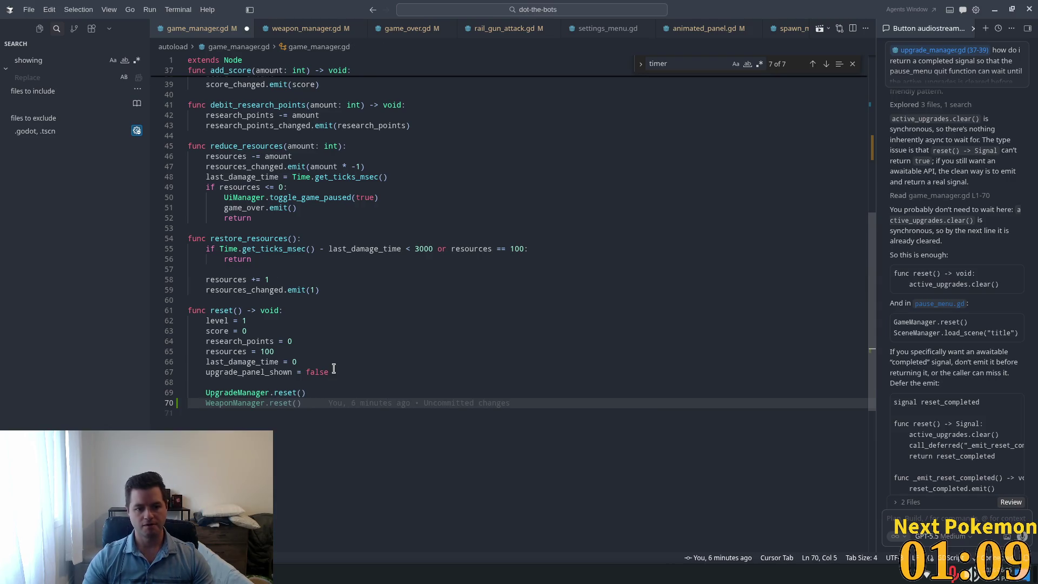
pyautogui.hotkey('alt', 'Tab')
pyautogui.press('super')
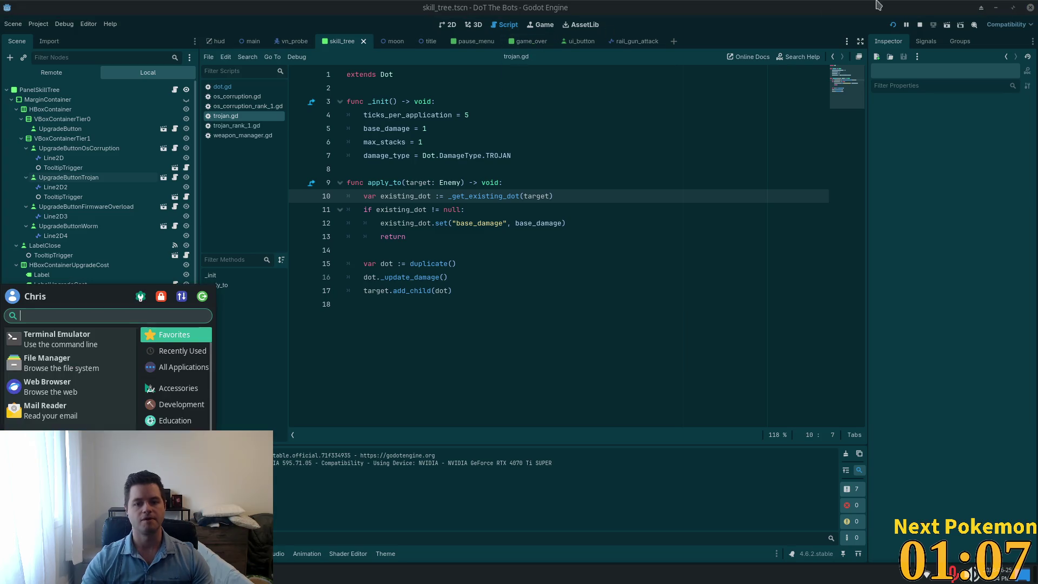
pyautogui.press('Escape')
pyautogui.press('F5')
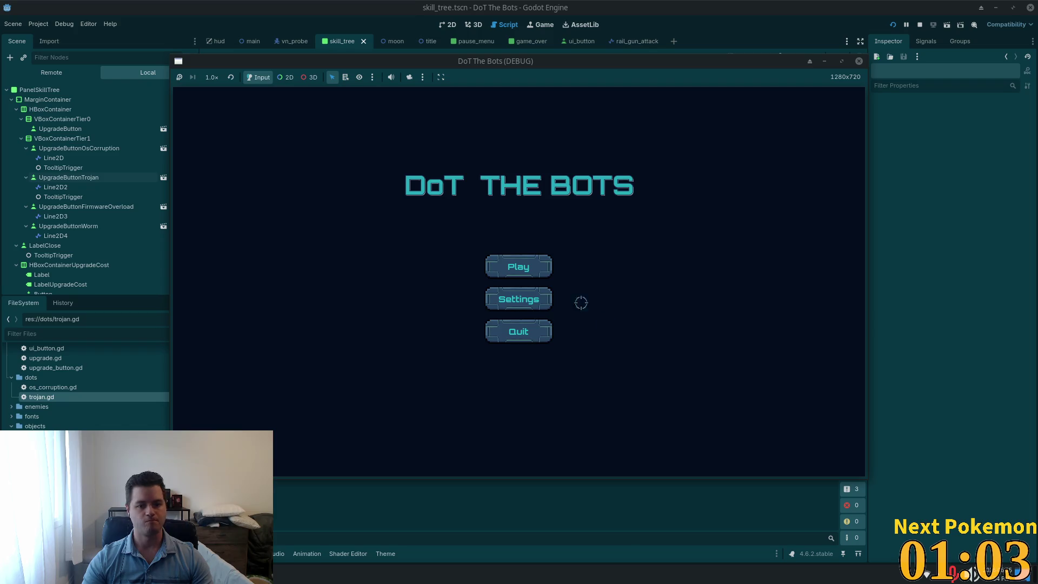
# Step: Play a round, quit to the title screen, and start a fresh game
pyautogui.click(540, 261)
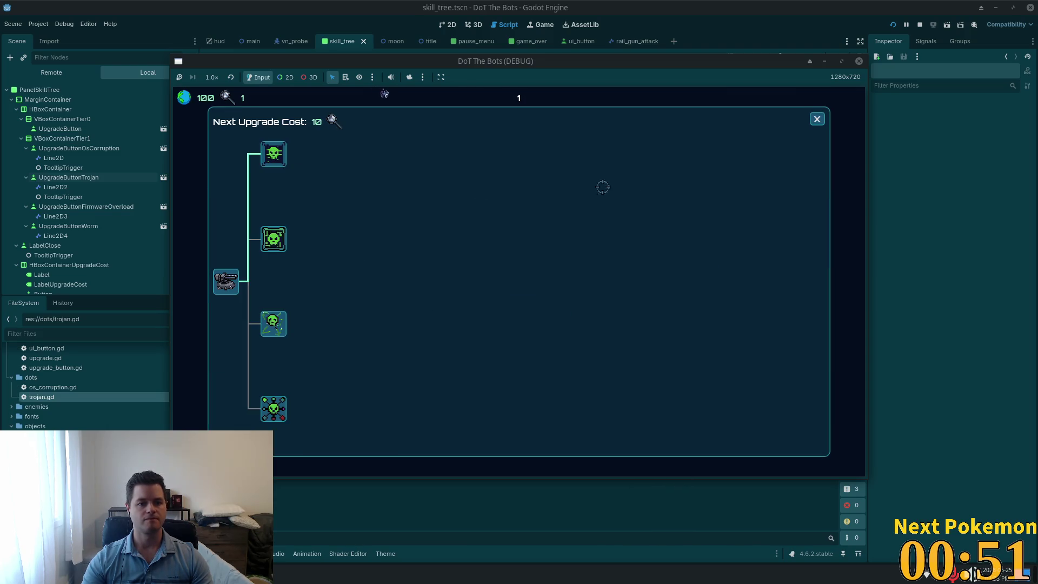
pyautogui.click(817, 119)
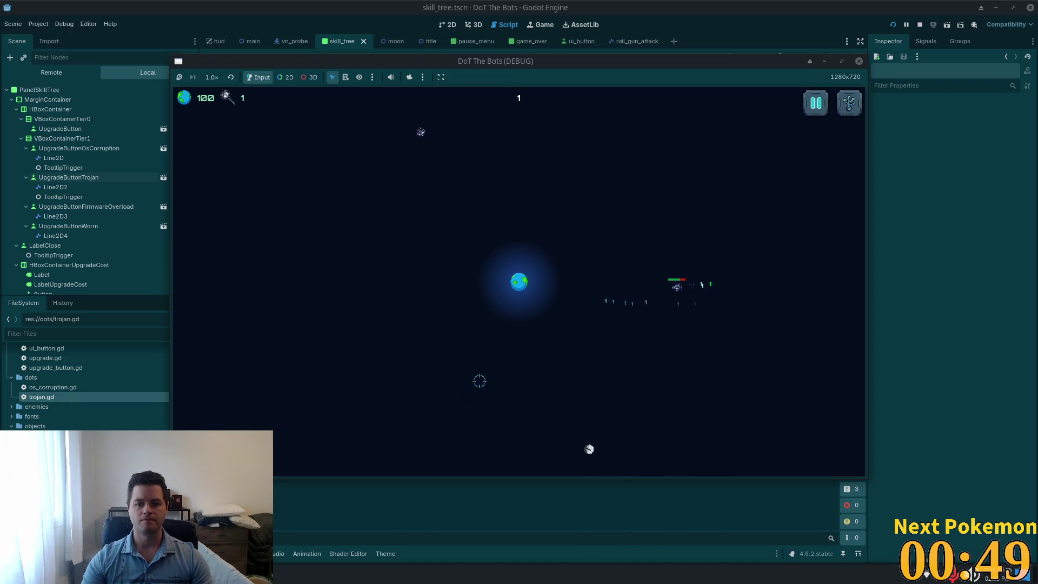
pyautogui.click(816, 103)
pyautogui.click(498, 317)
pyautogui.click(514, 275)
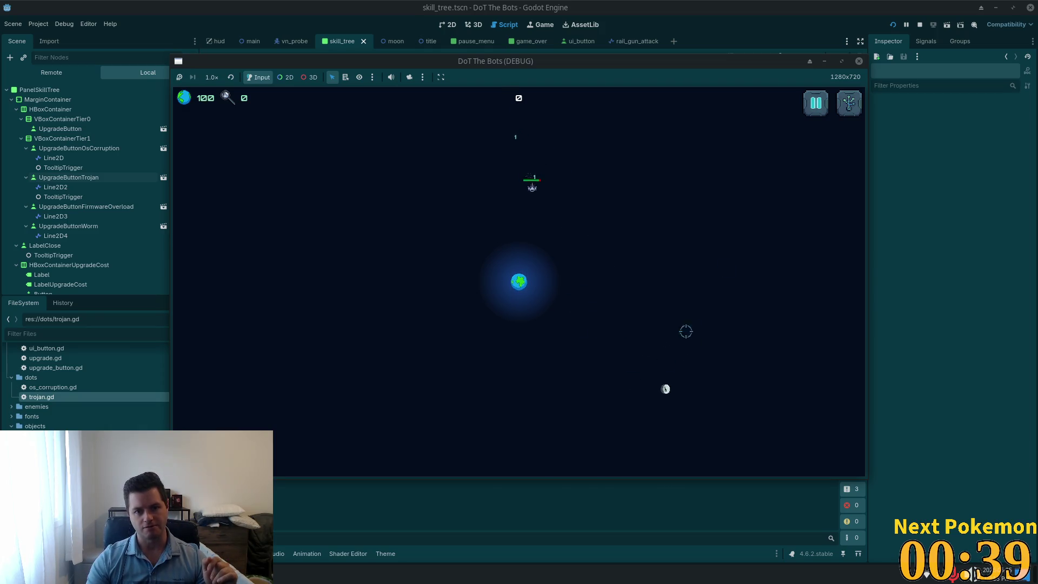
# Step: Check the skill tree, then buy its top upgrade and resume play
pyautogui.click(847, 104)
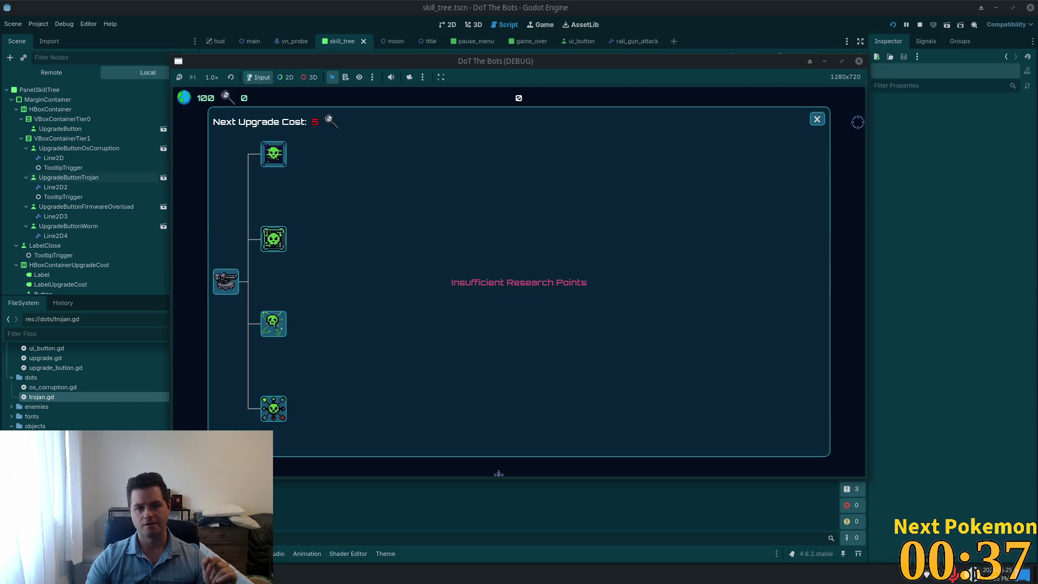
pyautogui.click(810, 122)
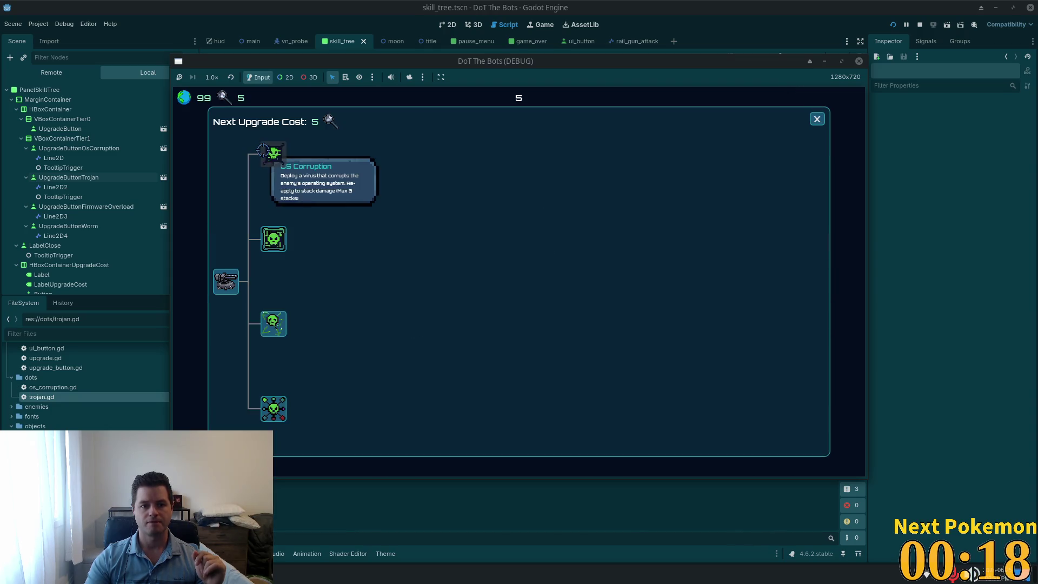
pyautogui.click(274, 154)
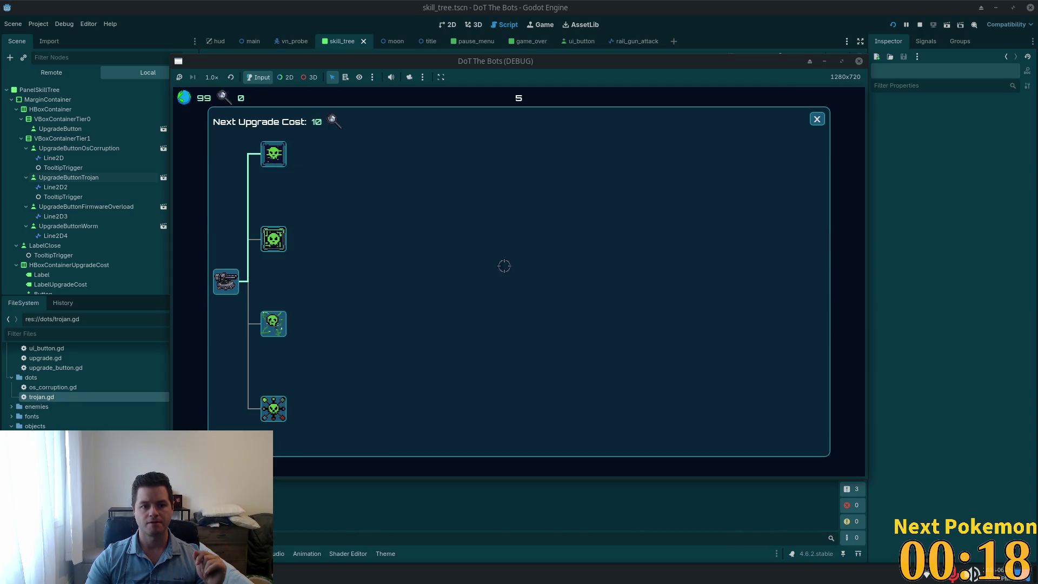
pyautogui.click(817, 119)
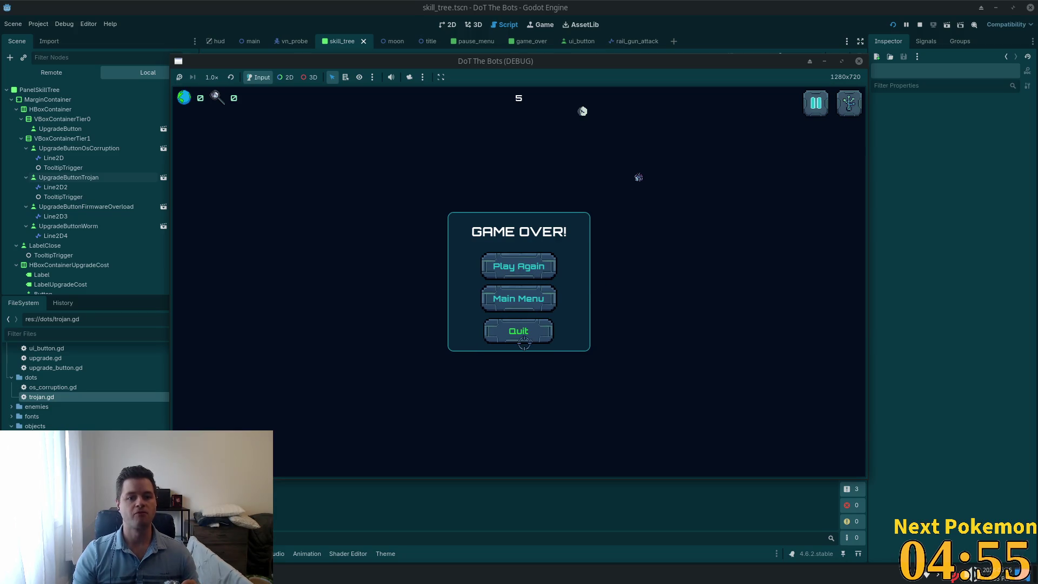
# Step: Start a fresh round from the game over screen
pyautogui.click(520, 268)
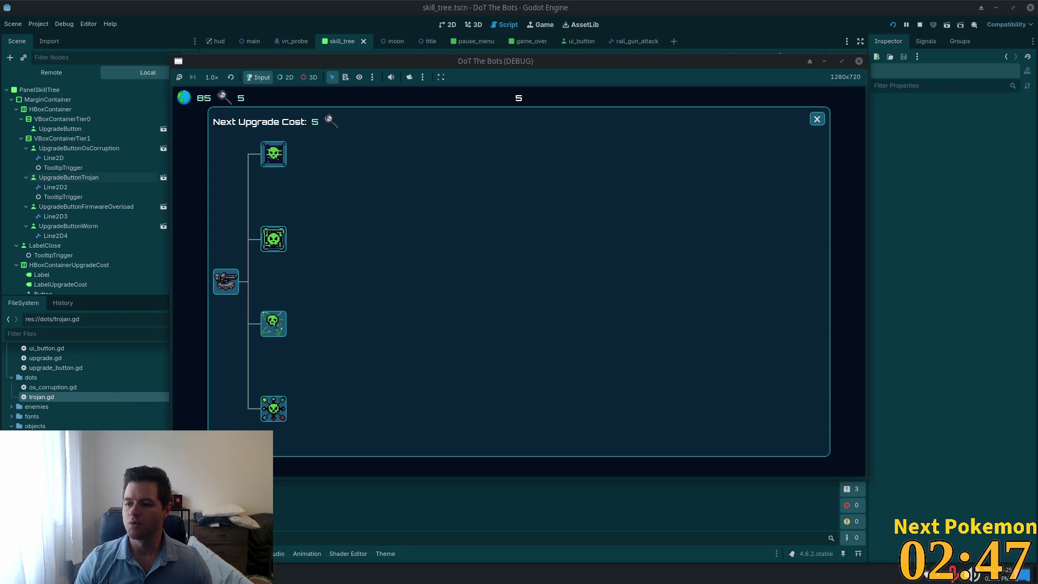
# Step: Buy the top skill-tree upgrade and close the skill tree panel
pyautogui.click(274, 156)
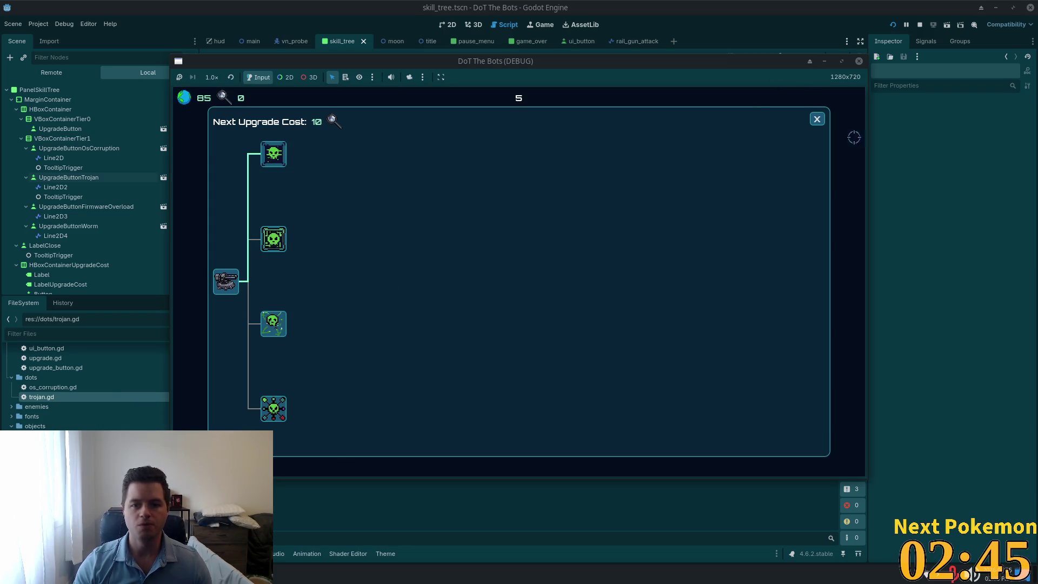
pyautogui.click(816, 118)
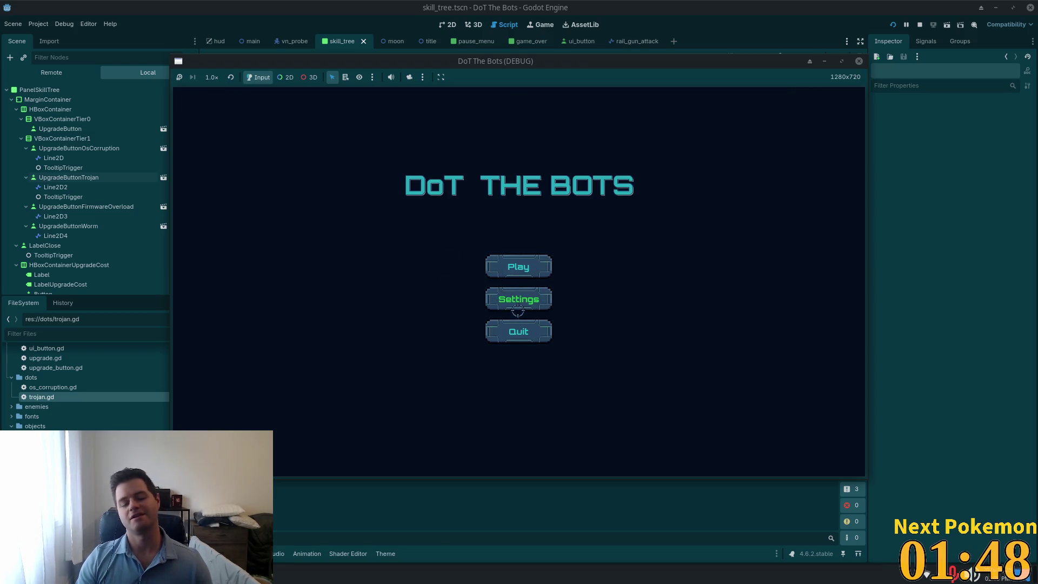
# Step: Play a new run, try an upgrade without research points, then quit via the pause menu
pyautogui.click(520, 271)
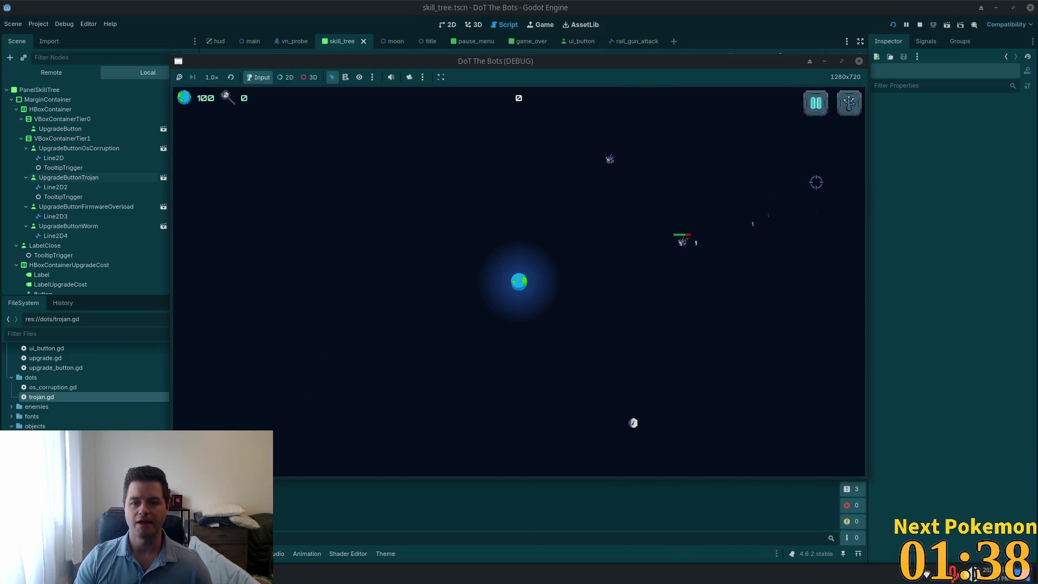
pyautogui.click(847, 108)
pyautogui.click(273, 239)
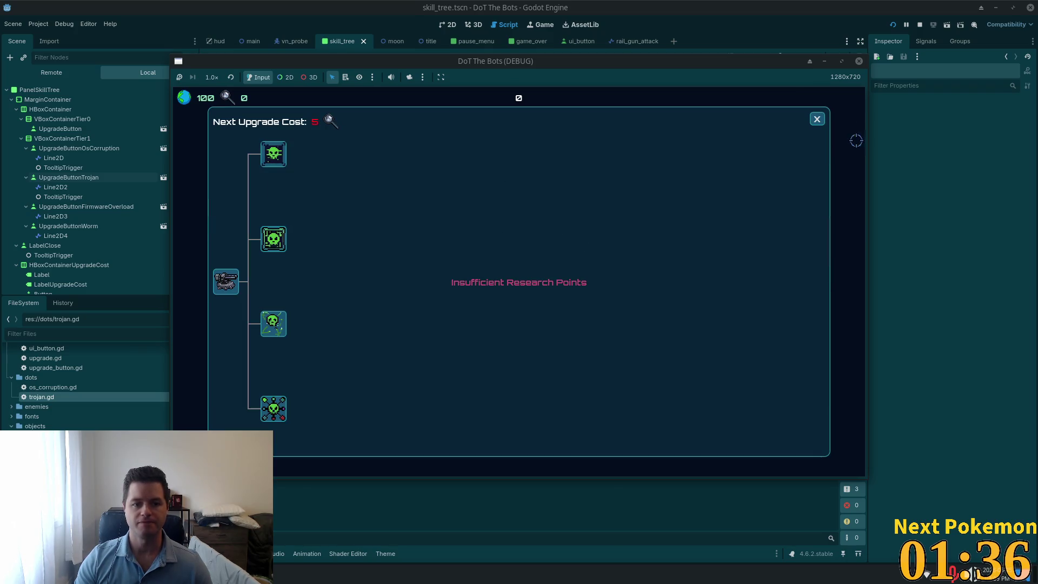
pyautogui.click(817, 119)
pyautogui.press('Escape')
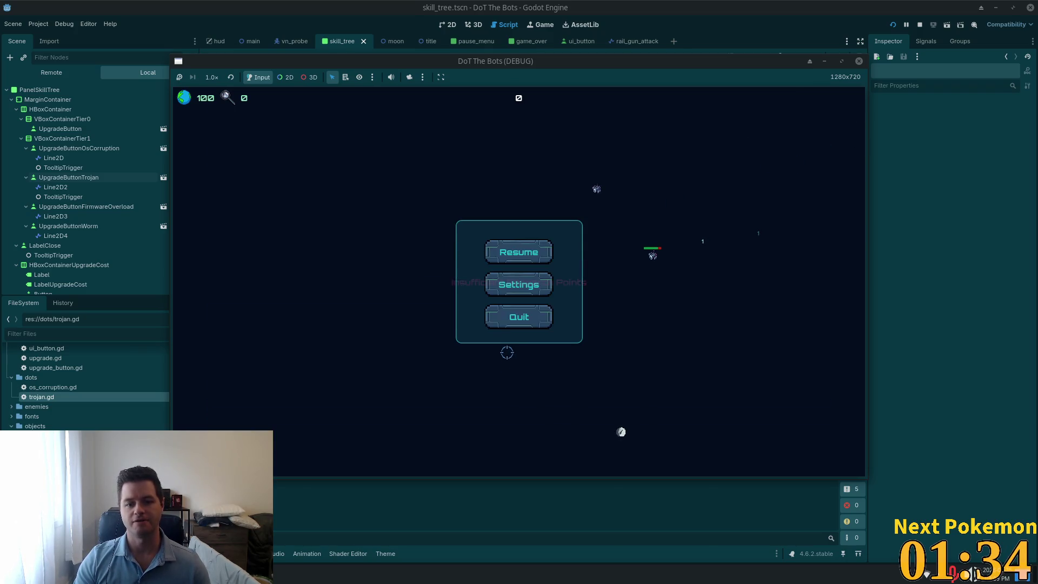
pyautogui.click(507, 316)
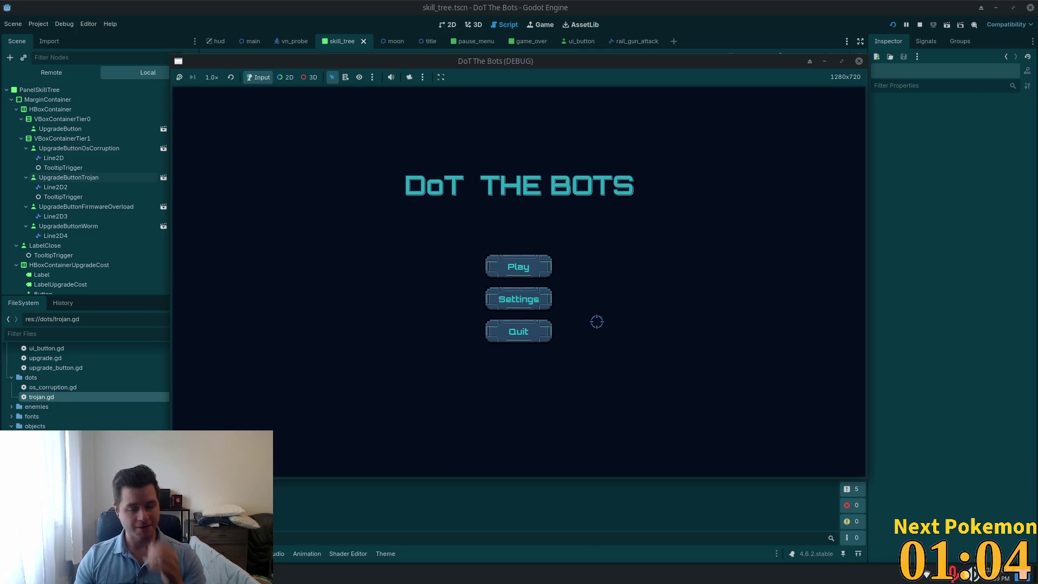
# Step: Open and close the running game's Settings dialog five times to check it
pyautogui.click(538, 299)
pyautogui.click(638, 162)
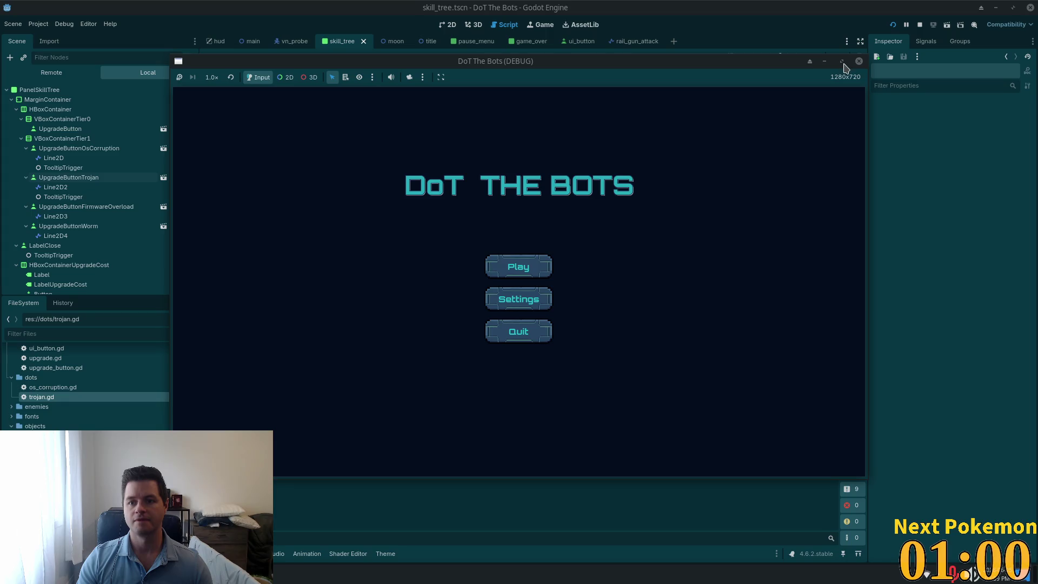
pyautogui.click(534, 298)
pyautogui.click(637, 171)
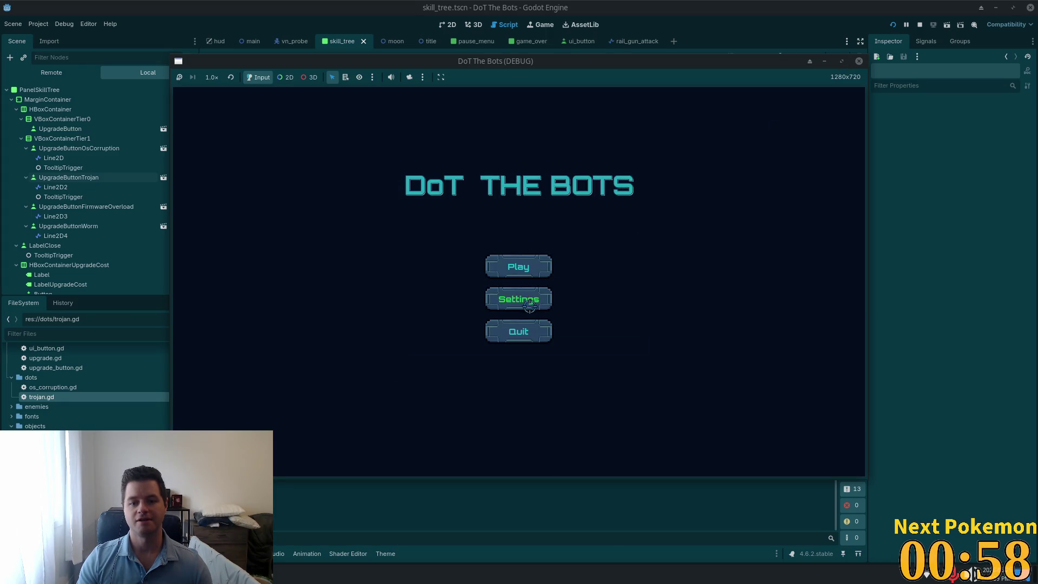
pyautogui.click(509, 309)
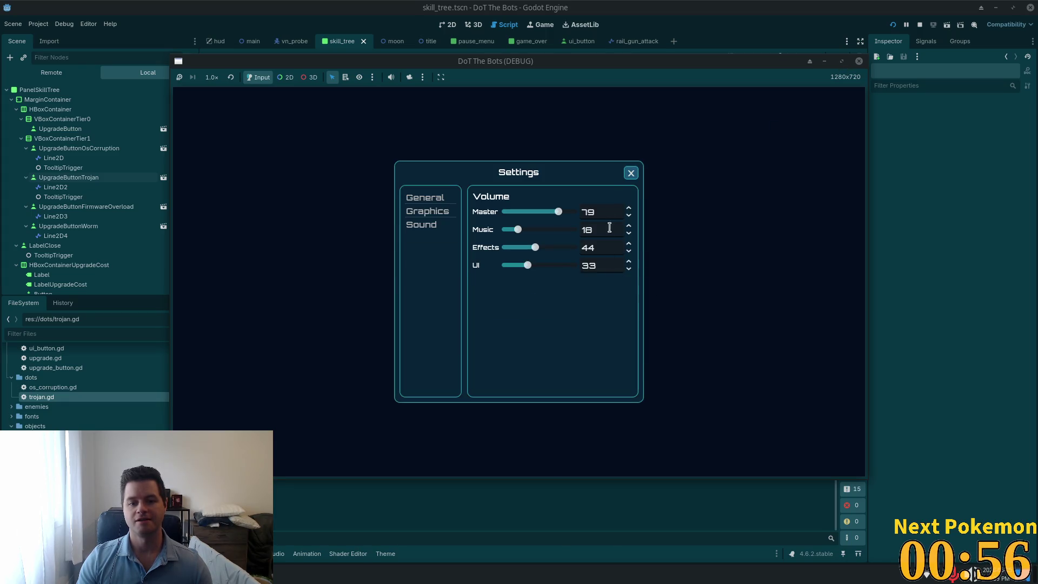
pyautogui.click(631, 172)
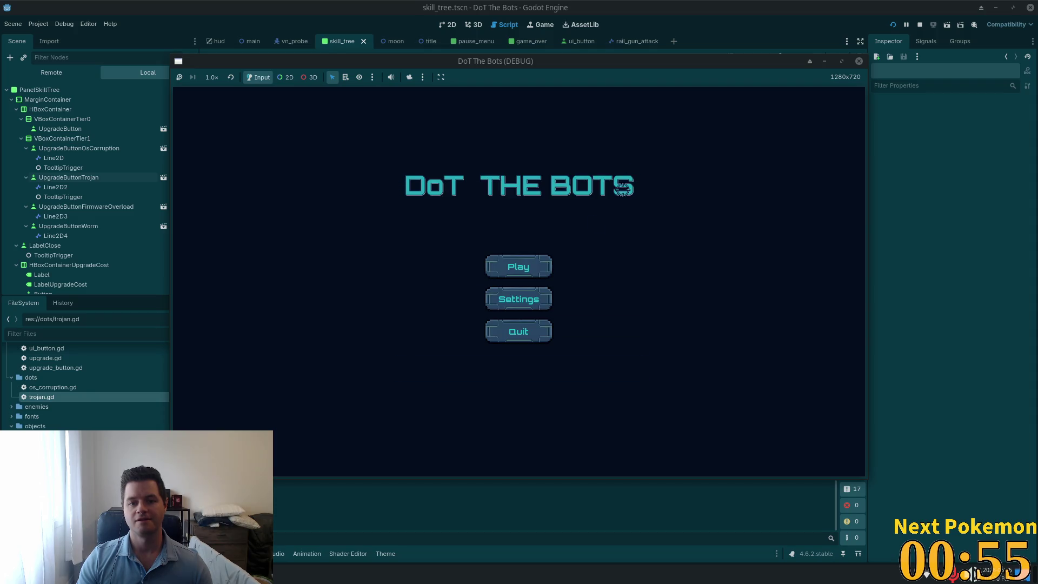
pyautogui.click(518, 300)
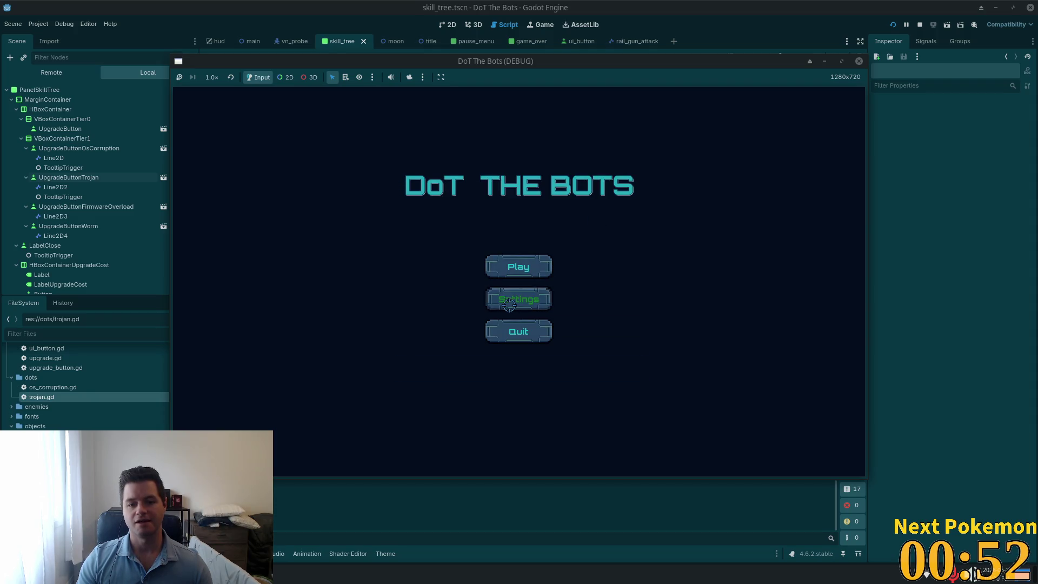
pyautogui.click(628, 173)
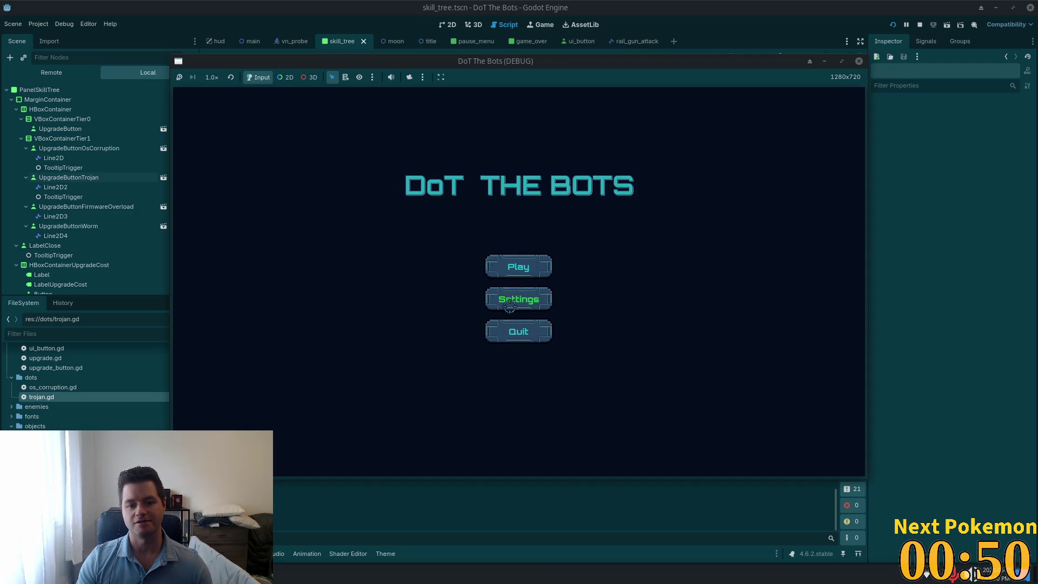
pyautogui.click(510, 306)
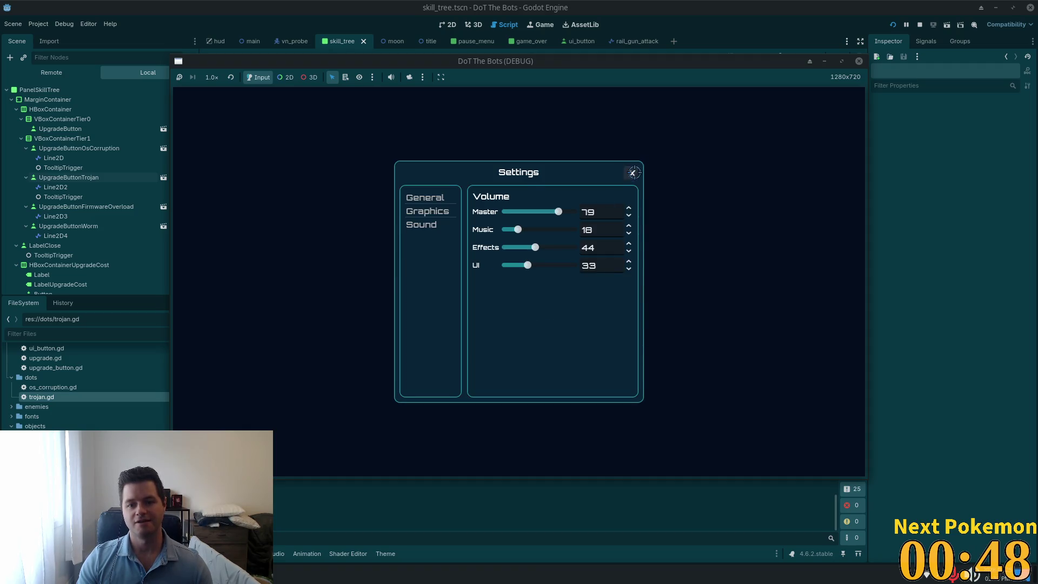
pyautogui.click(633, 173)
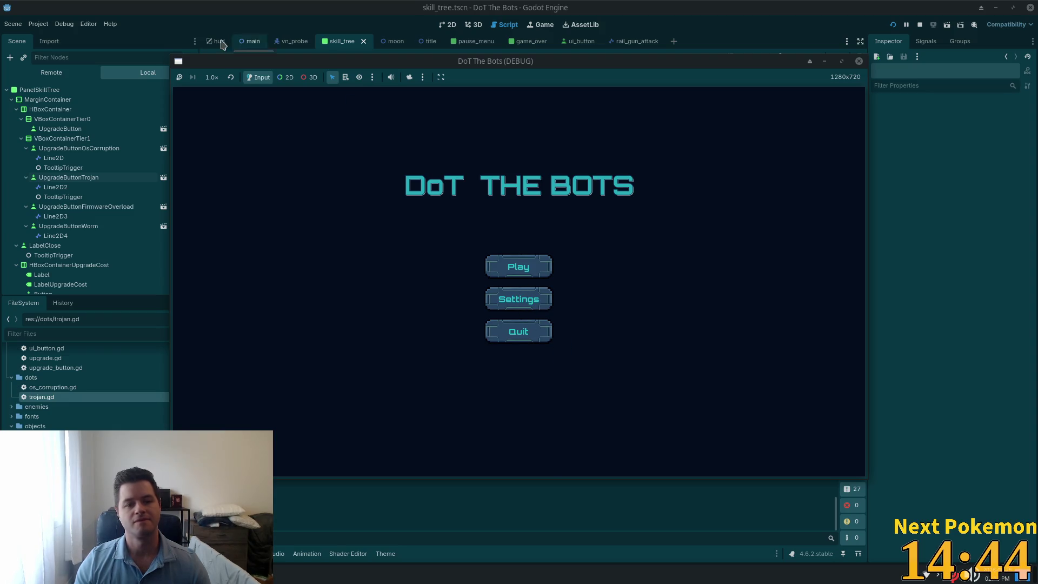
# Step: In title.tscn, select the MarginContainer and hide PanelSettingsMenu on the 2D canvas
pyautogui.click(422, 41)
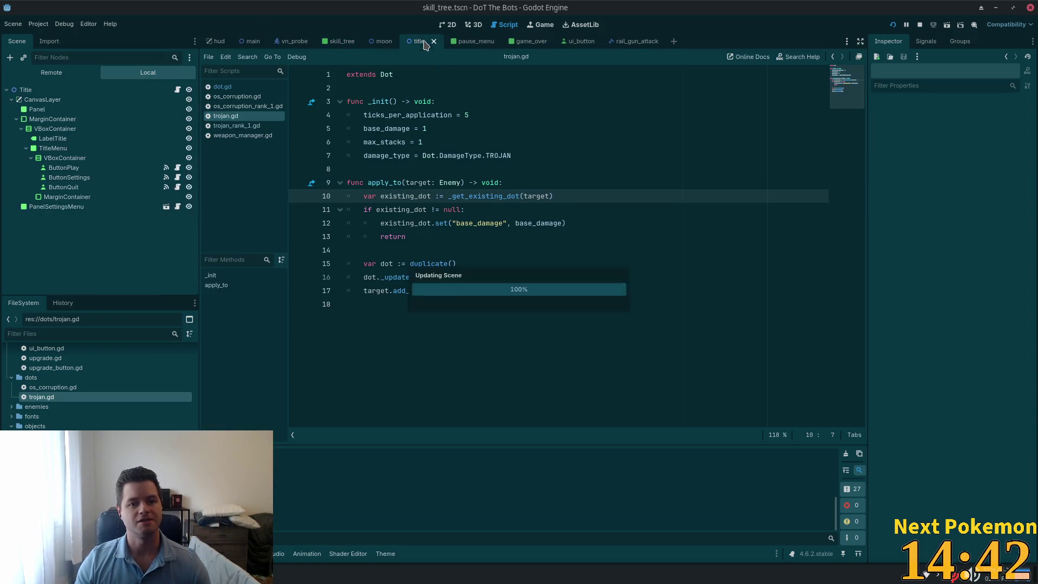
pyautogui.click(119, 197)
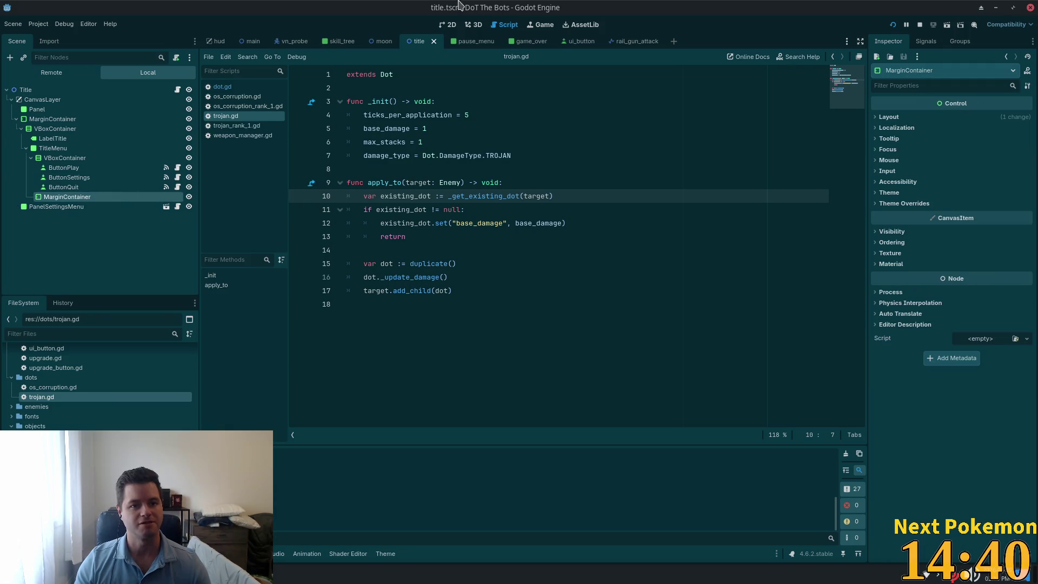
pyautogui.click(448, 25)
pyautogui.scroll(5, 482, 225)
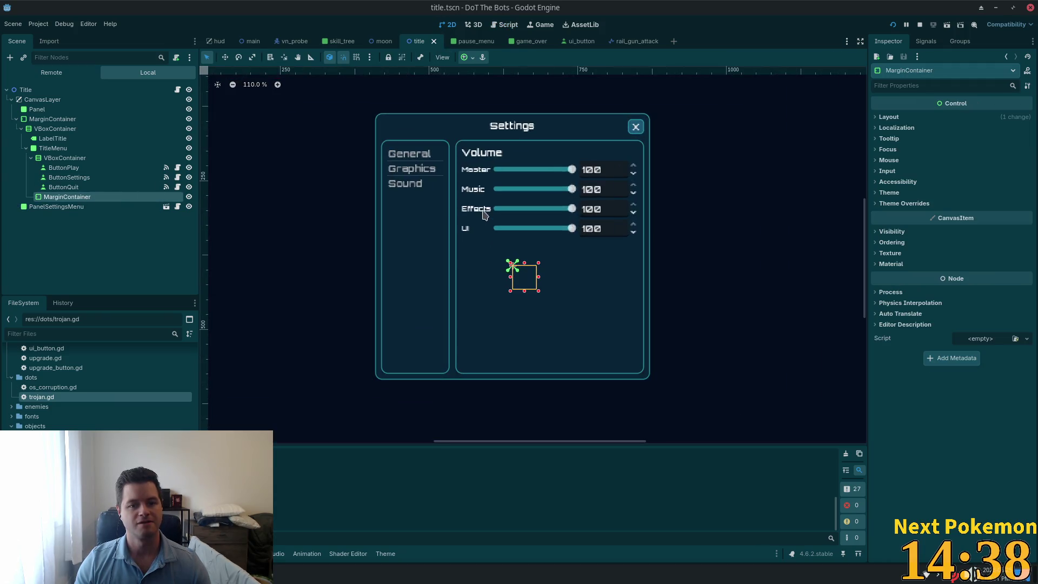
pyautogui.click(189, 206)
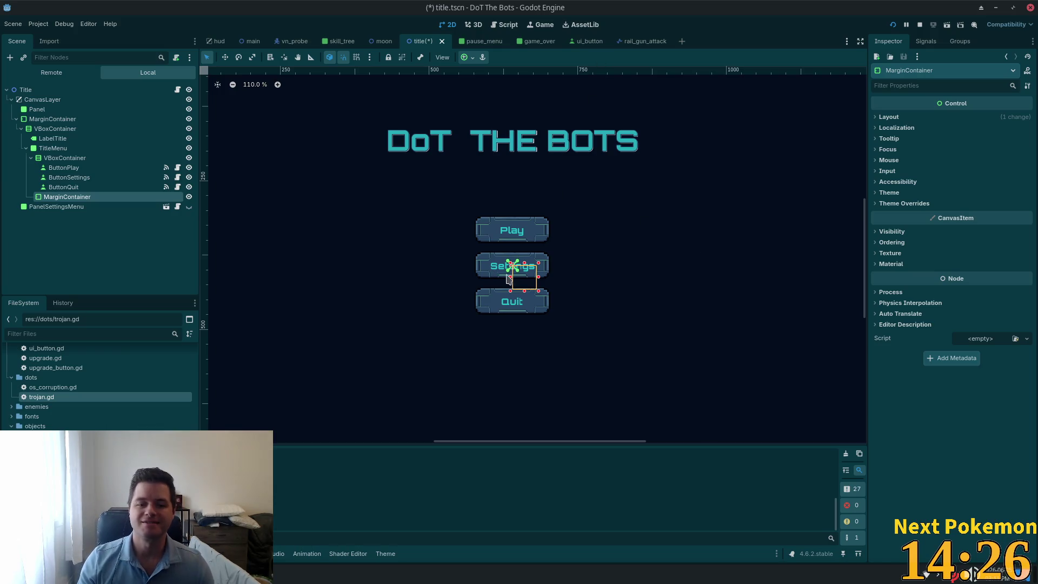
pyautogui.scroll(-4, 595, 285)
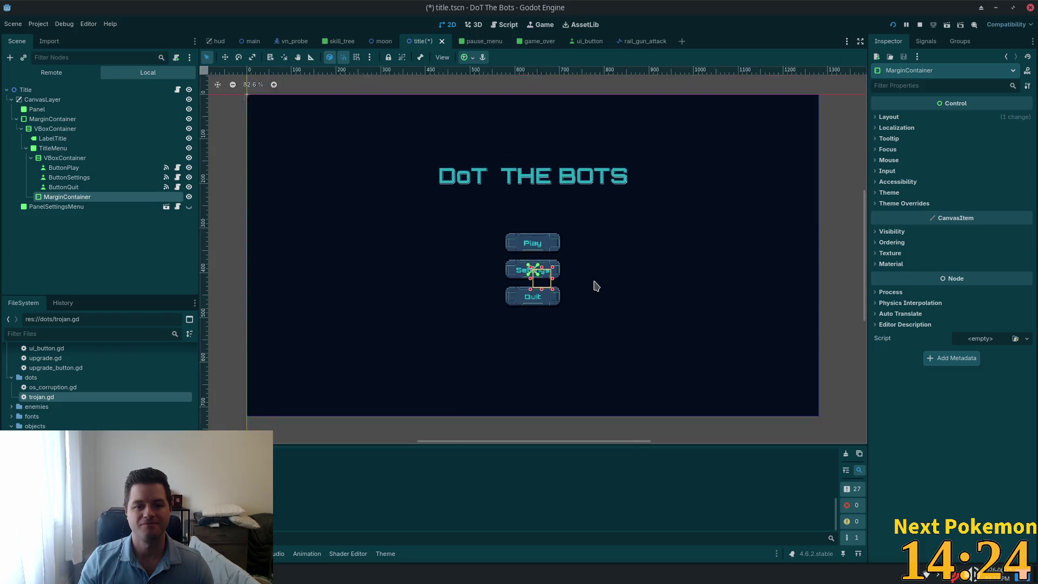
# Step: Move the MarginContainer to the top-right corner (668, -343), save, and relaunch the game
pyautogui.click(225, 57)
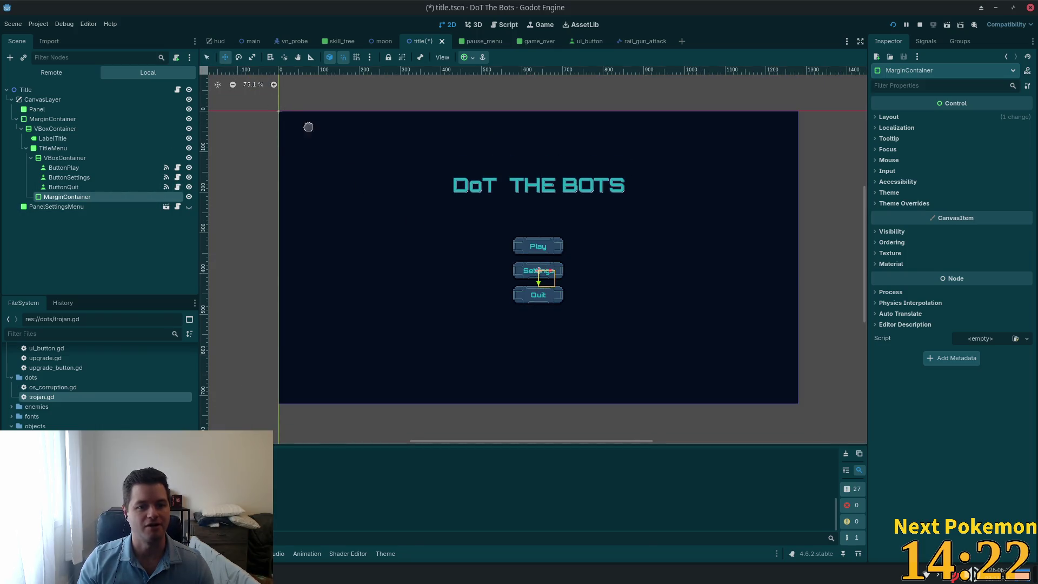
pyautogui.moveTo(350, 278)
pyautogui.mouseDown()
pyautogui.moveTo(448, 281)
pyautogui.moveTo(651, 188)
pyautogui.mouseUp()
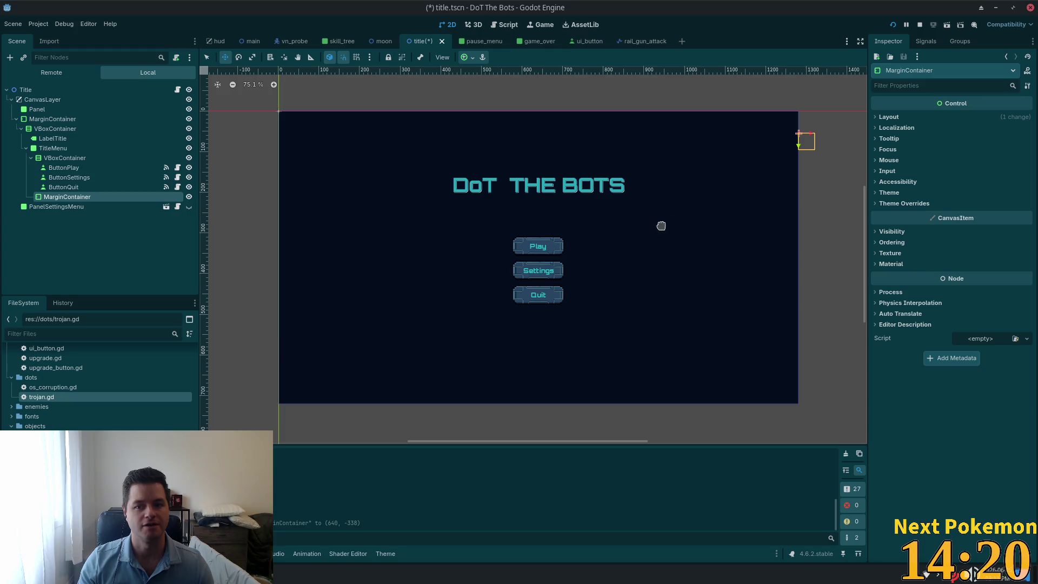
pyautogui.moveTo(818, 225); pyautogui.dragTo(831, 225)
pyautogui.hotkey('ctrl', 's')
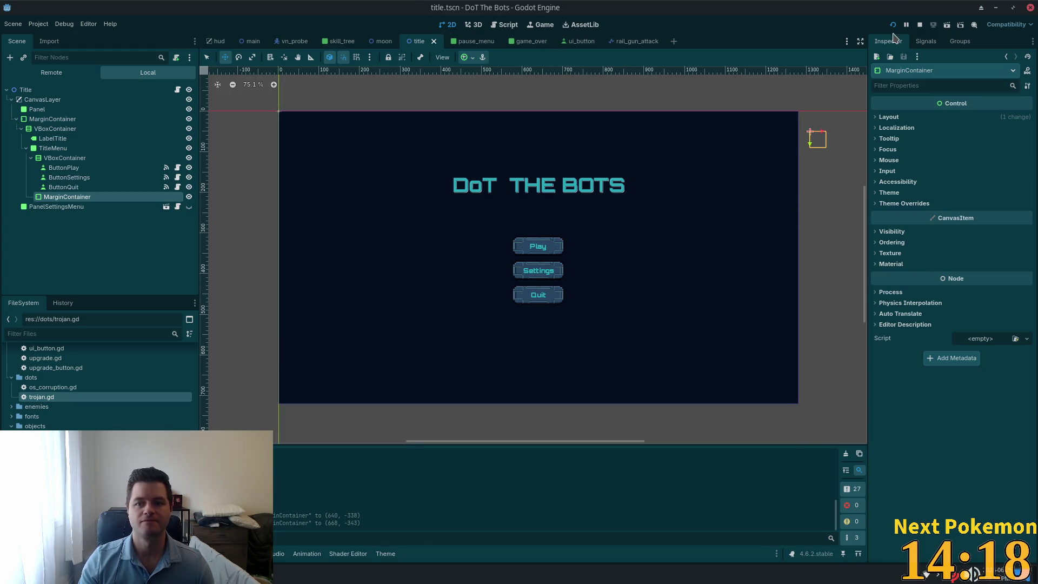
pyautogui.click(893, 25)
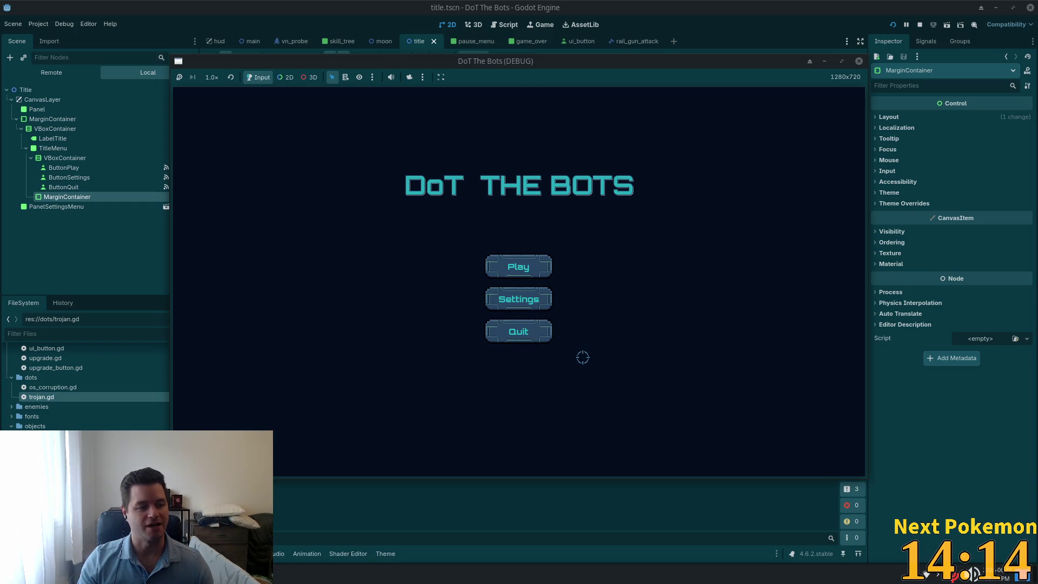
# Step: Open and close the Settings dialog three times, then start a new round with Play
pyautogui.click(528, 303)
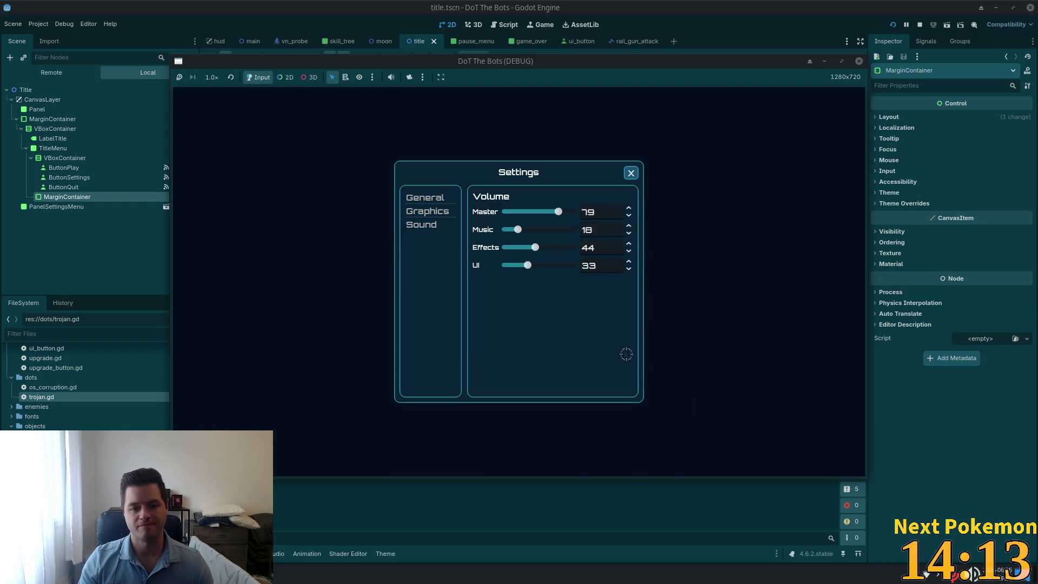
pyautogui.click(631, 174)
pyautogui.click(551, 299)
pyautogui.click(632, 175)
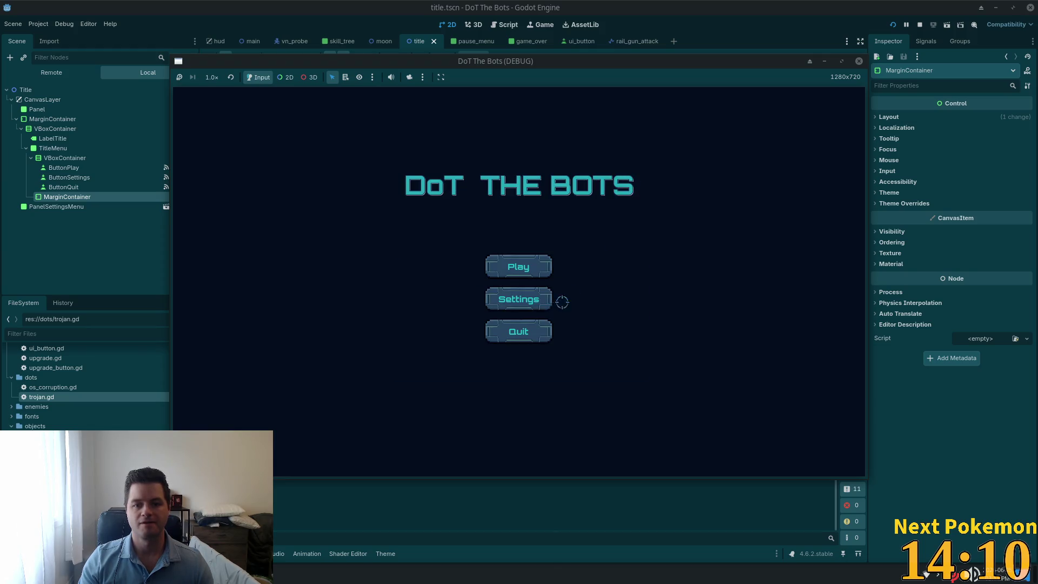
pyautogui.click(550, 299)
pyautogui.click(631, 174)
pyautogui.click(517, 268)
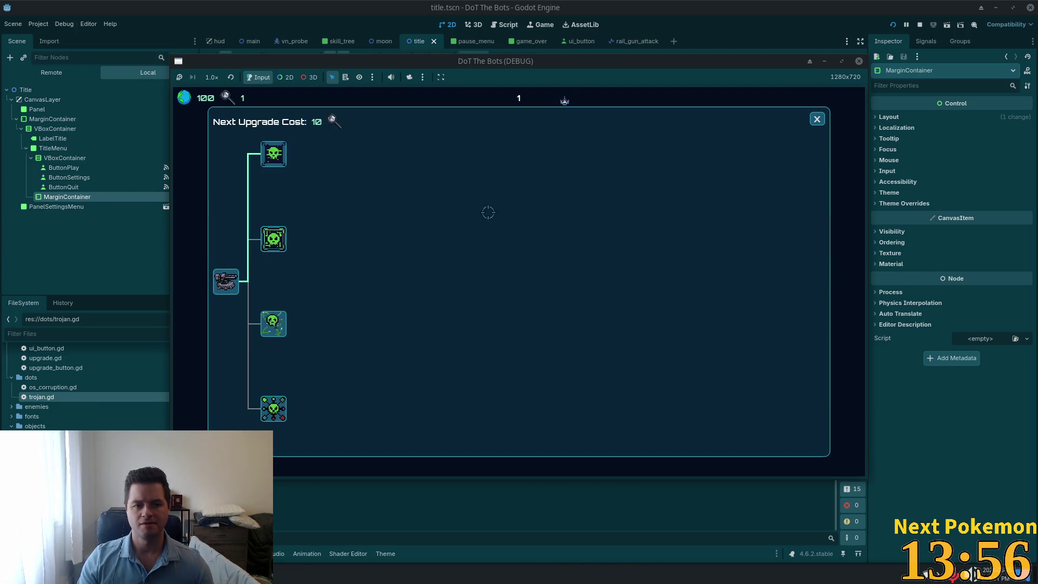
# Step: Close the upgrade cost panel, play to Game Over, restart with Play Again, and pause
pyautogui.click(817, 118)
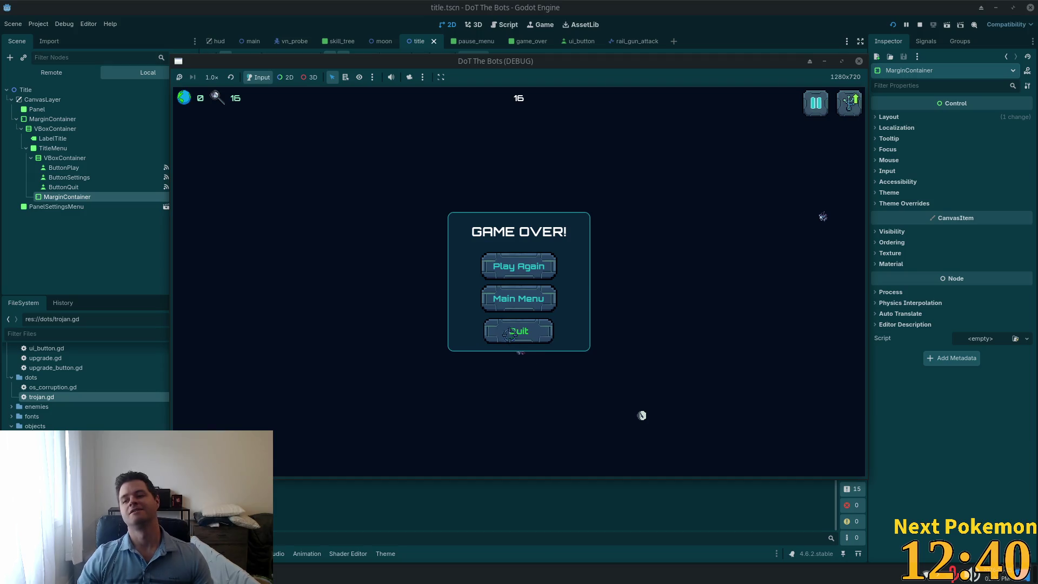
pyautogui.click(500, 259)
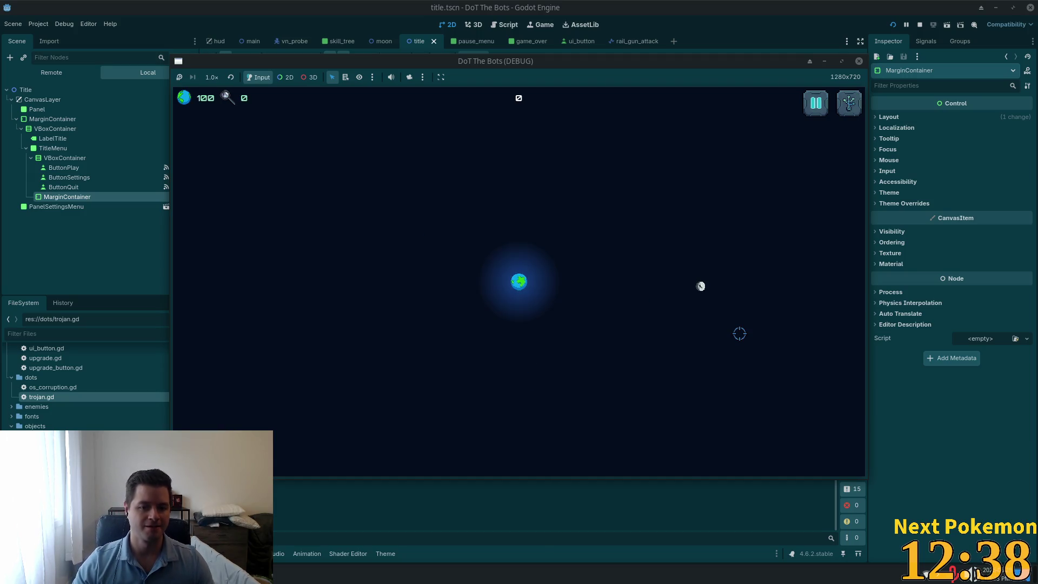
pyautogui.press('Escape')
pyautogui.press('Escape')
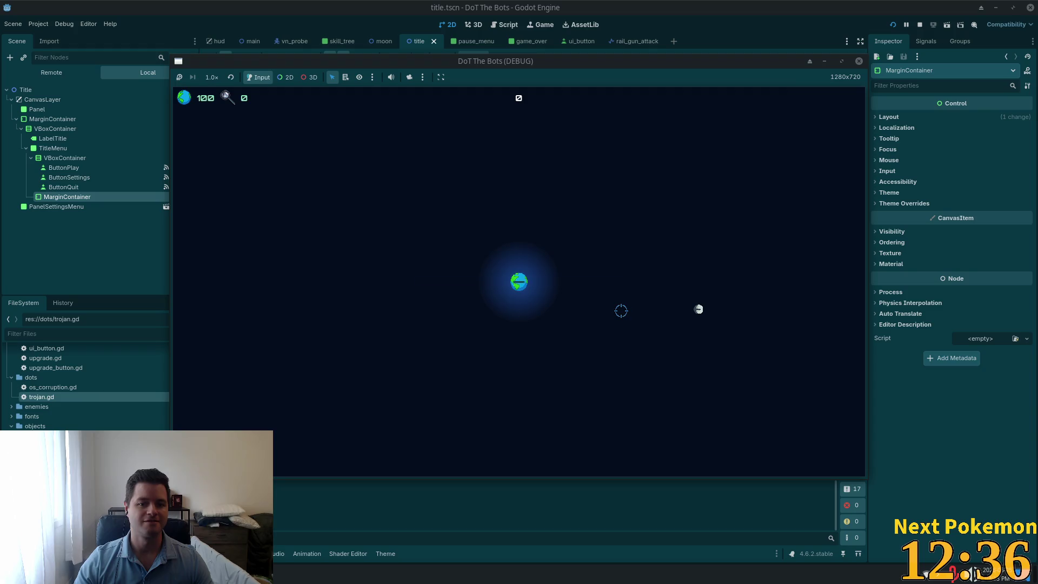
# Step: Check the upgrade tree, quit to the title screen, then quit the game to end the run
pyautogui.press('Tab')
pyautogui.press('Tab')
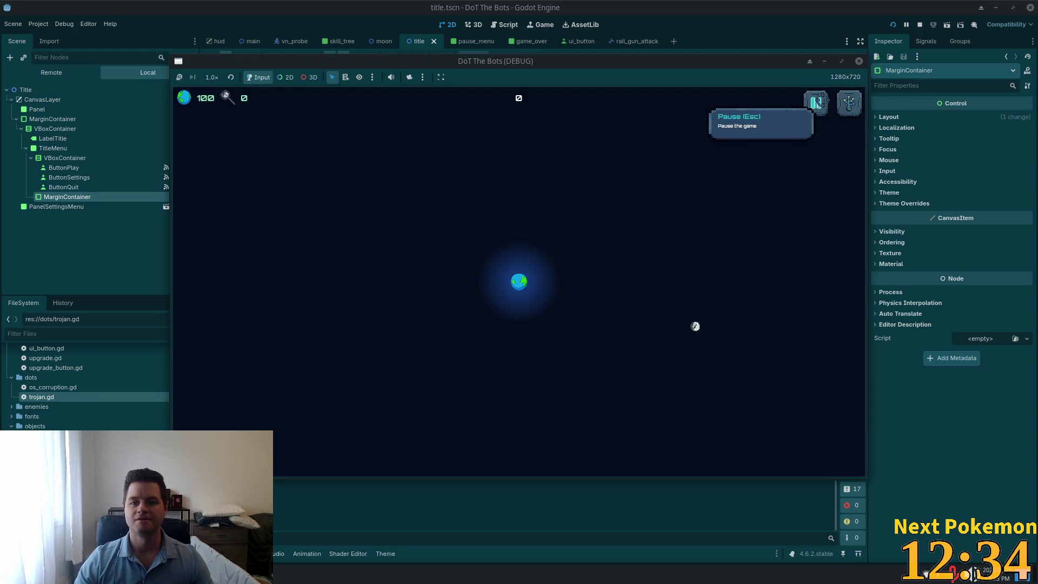
pyautogui.click(850, 103)
pyautogui.click(511, 319)
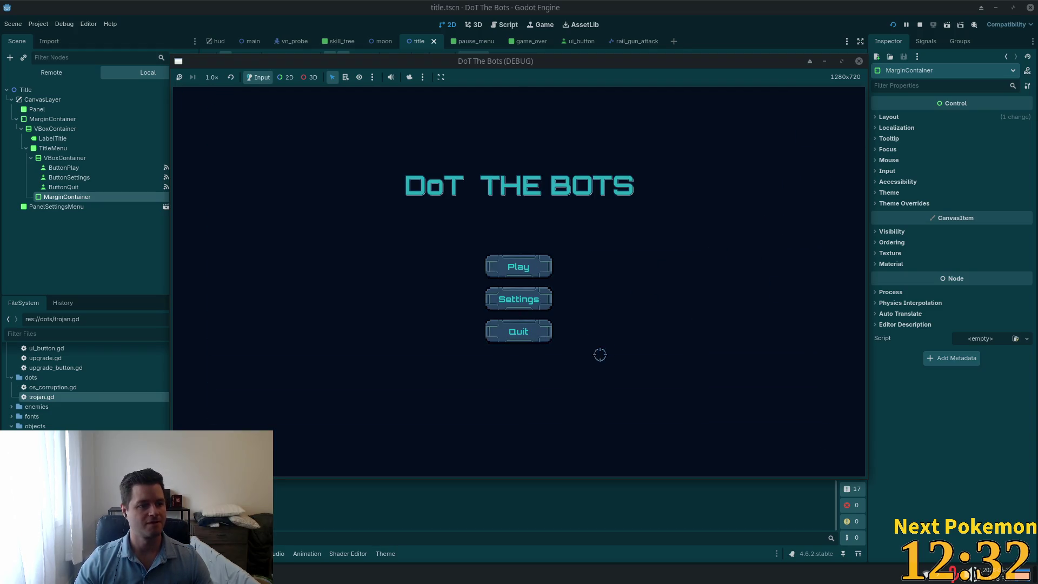
pyautogui.click(533, 338)
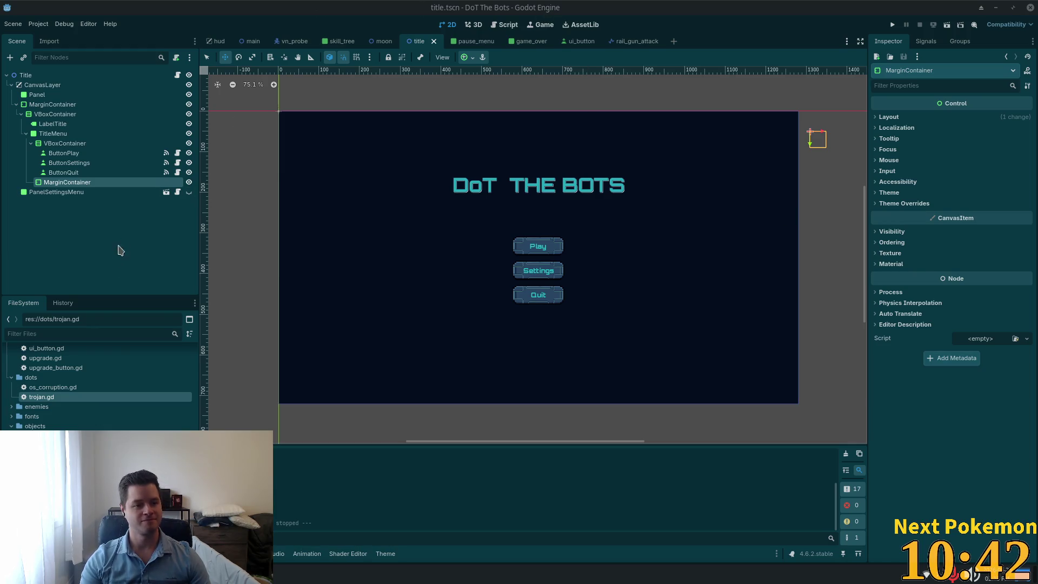
# Step: Zoom the title.tscn canvas, then switch the editor to main.tscn
pyautogui.scroll(1, 549, 290)
pyautogui.scroll(-1, 547, 293)
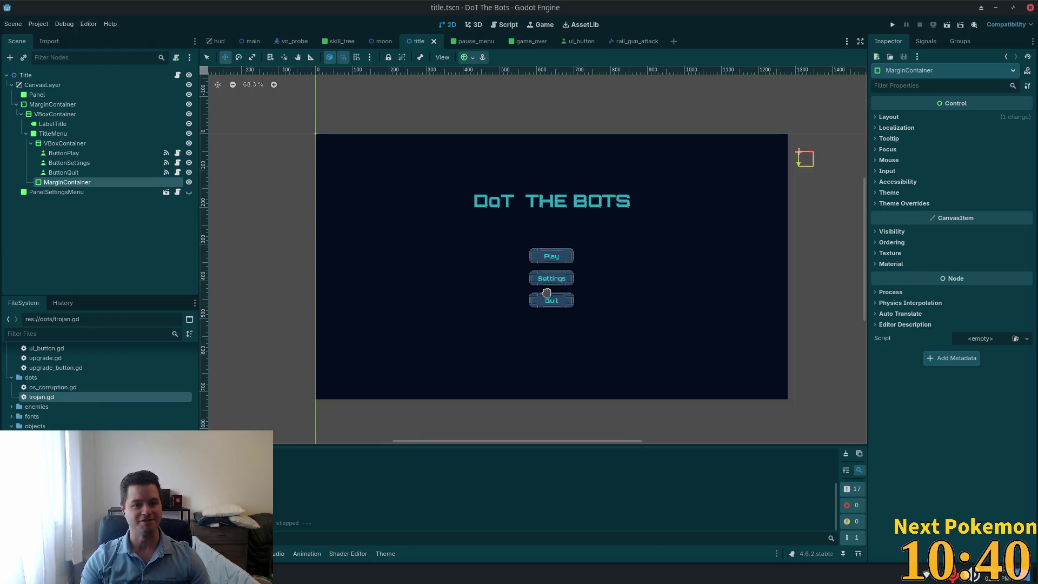
pyautogui.scroll(1, 547, 292)
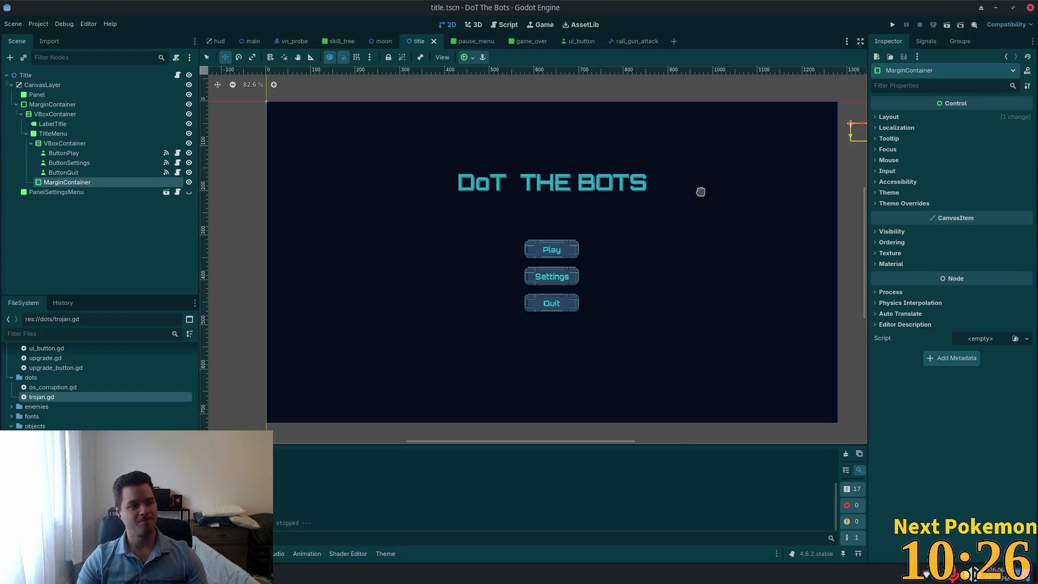
pyautogui.scroll(2, 604, 311)
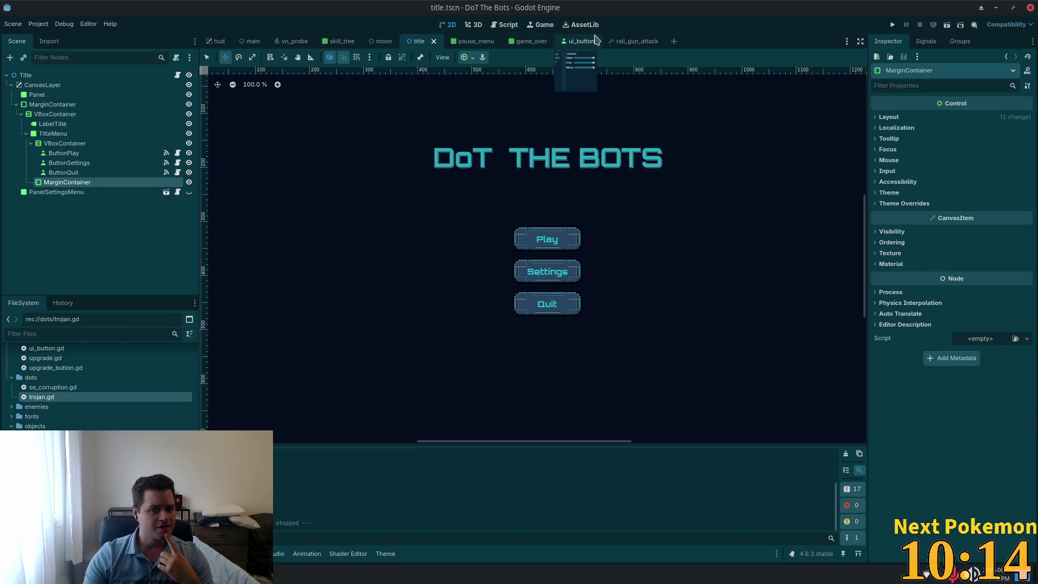
pyautogui.click(250, 41)
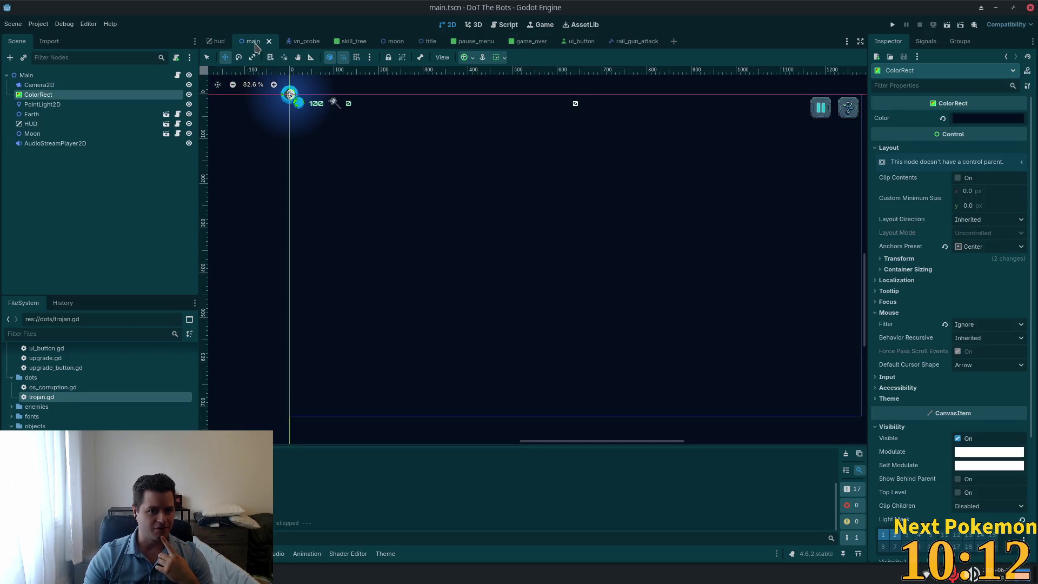
# Step: Add a Node2D child node under the Main root node
pyautogui.click(38, 74)
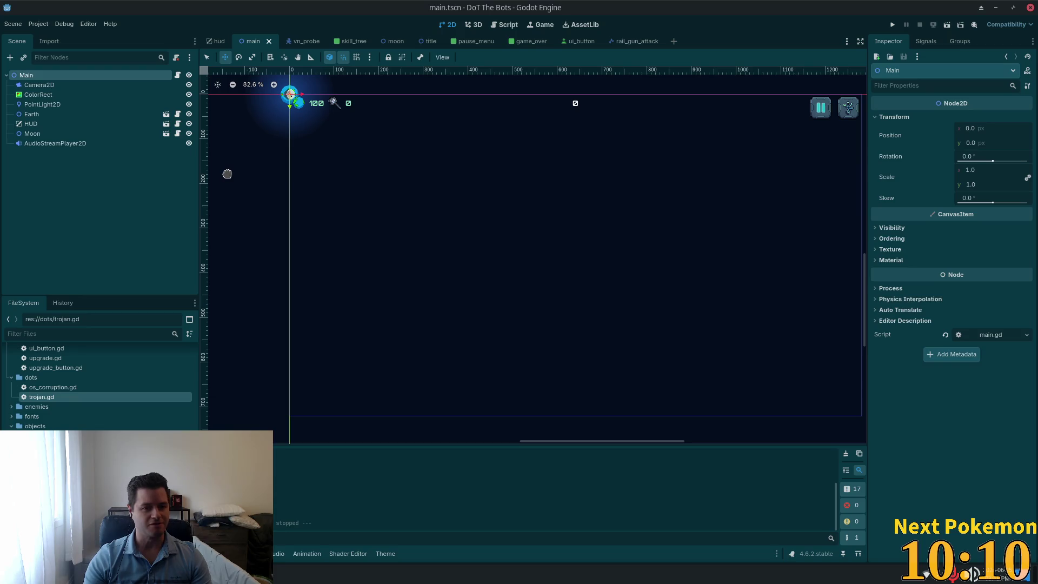
pyautogui.hotkey('ctrl', 'a')
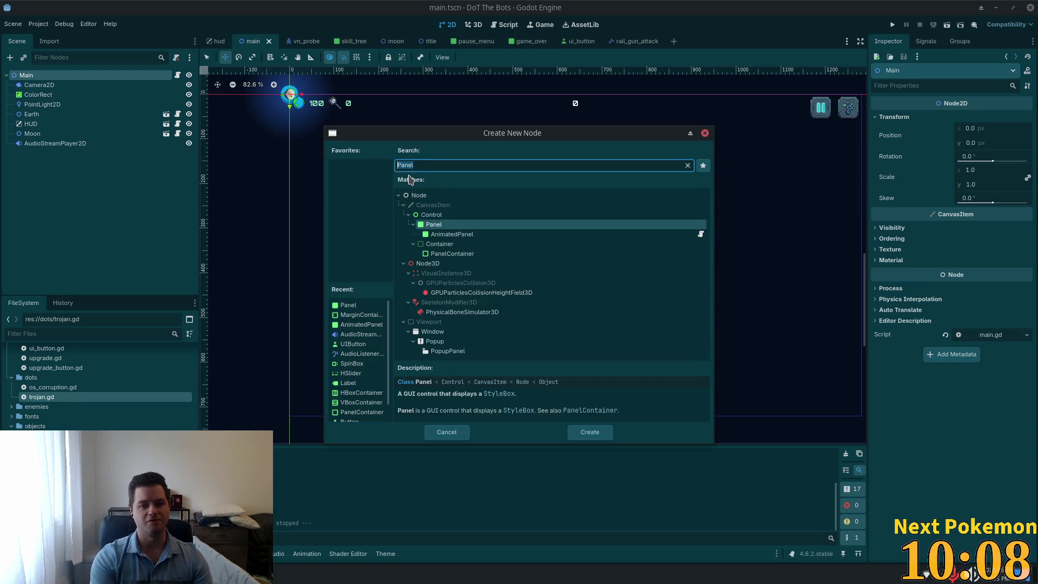
pyautogui.write('node')
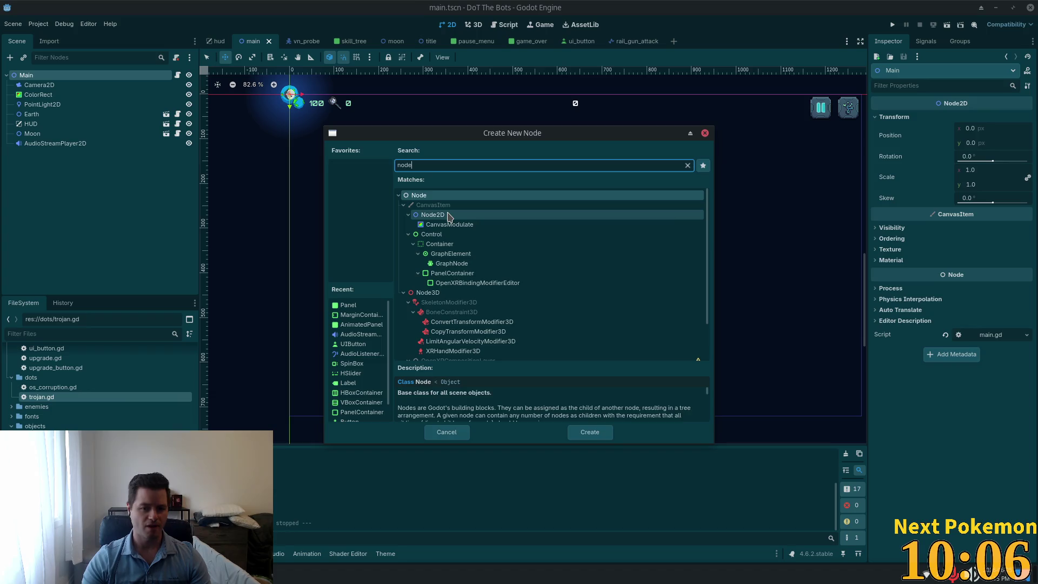
pyautogui.doubleClick(447, 215)
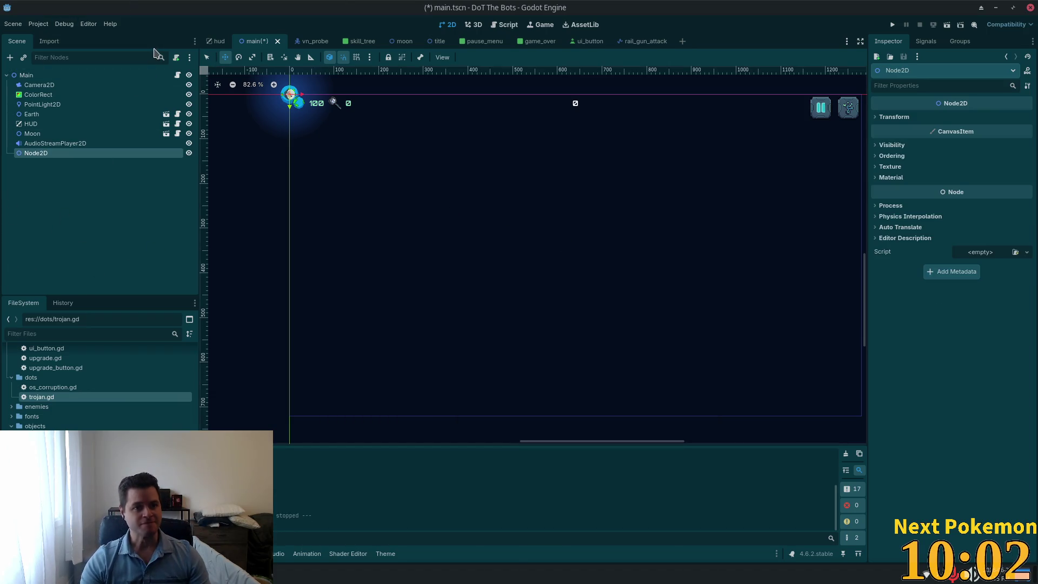
# Step: Attach a new script named augment_spawner.gd to the Node2D
pyautogui.click(176, 58)
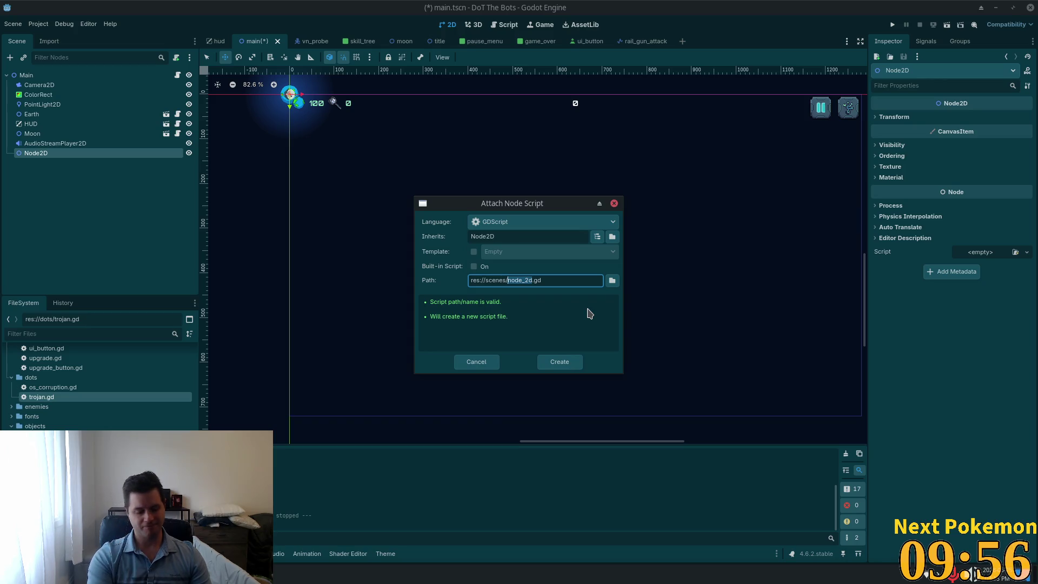
pyautogui.write('au')
pyautogui.write('gment')
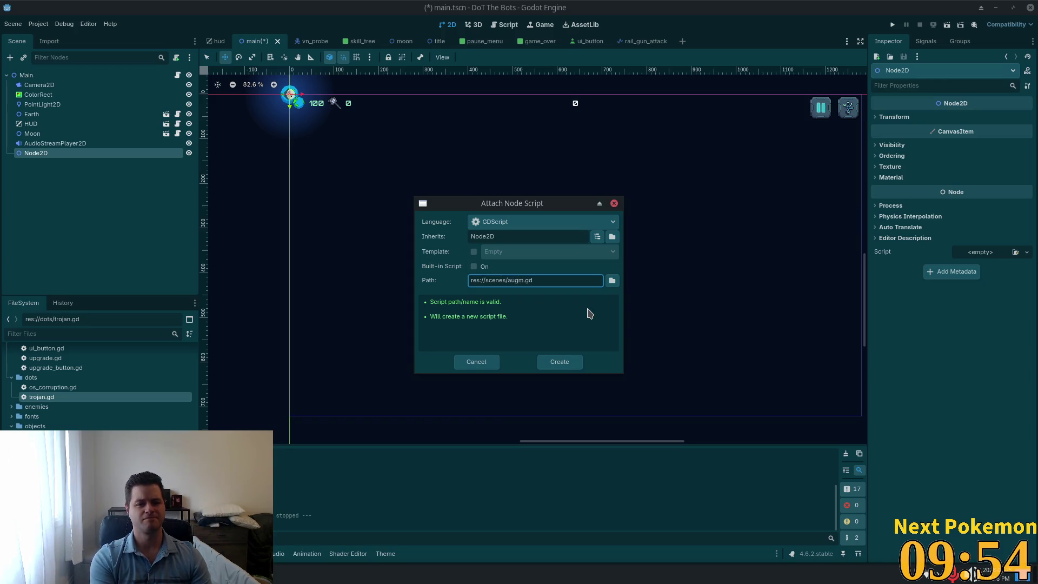
pyautogui.write('_spawner')
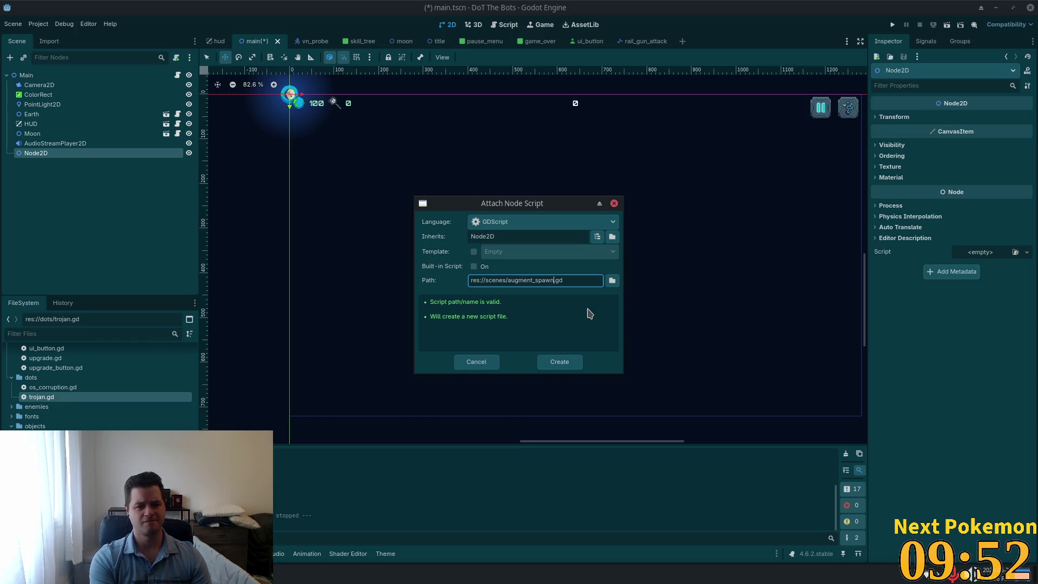
pyautogui.press('Return')
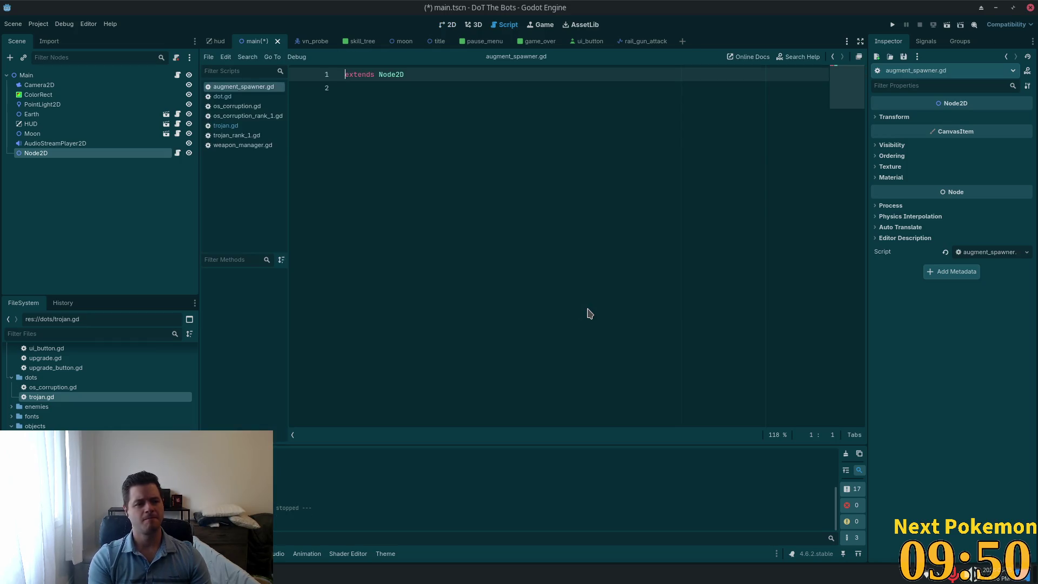
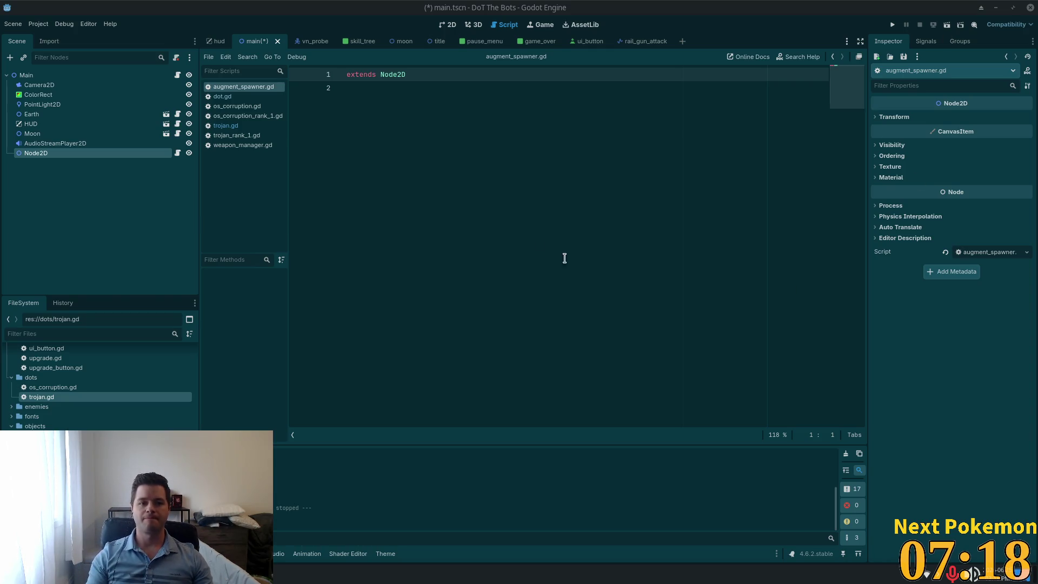
# Step: Rename the scripted Node2D node in the Scene dock to AugmentSpawner
pyautogui.click(459, 148)
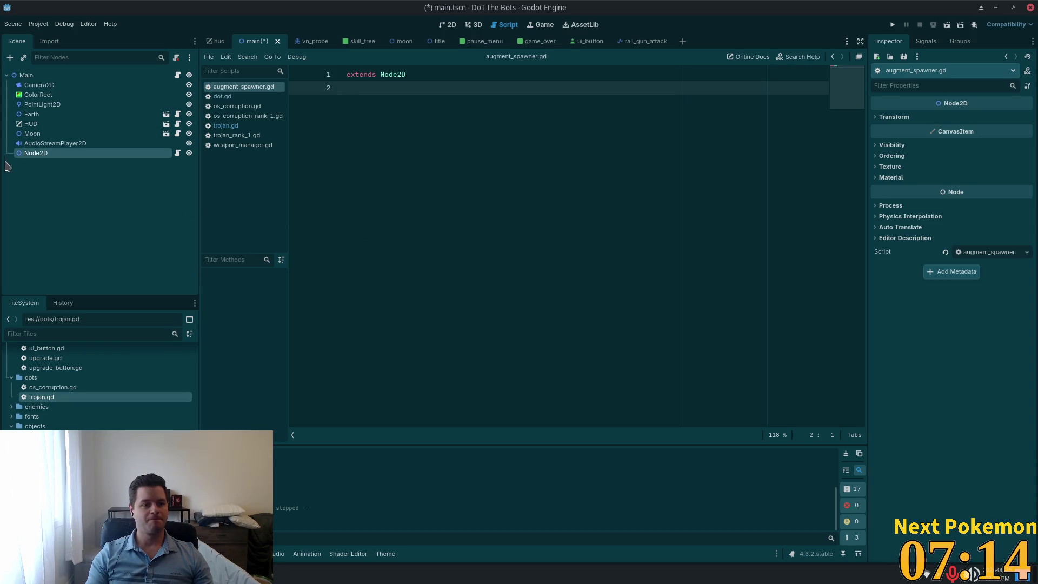
pyautogui.click(52, 155)
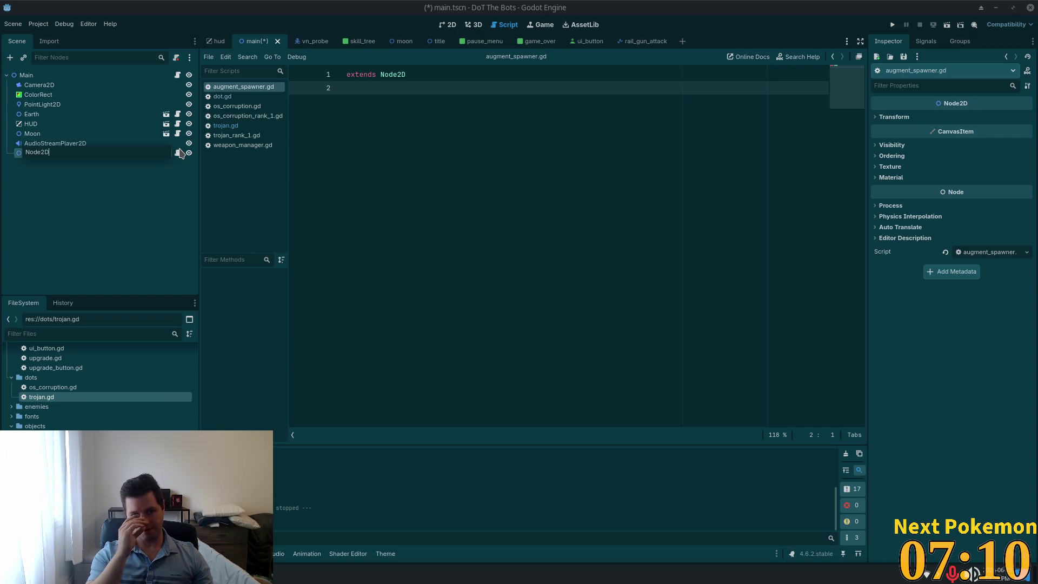
pyautogui.hotkey('ctrl', 'a')
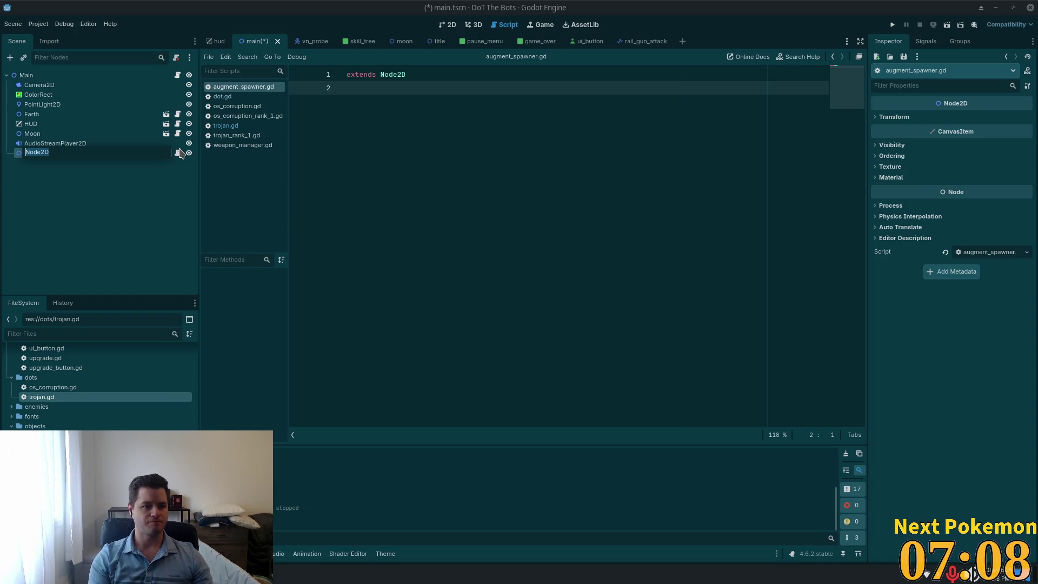
pyautogui.write('AugmentS')
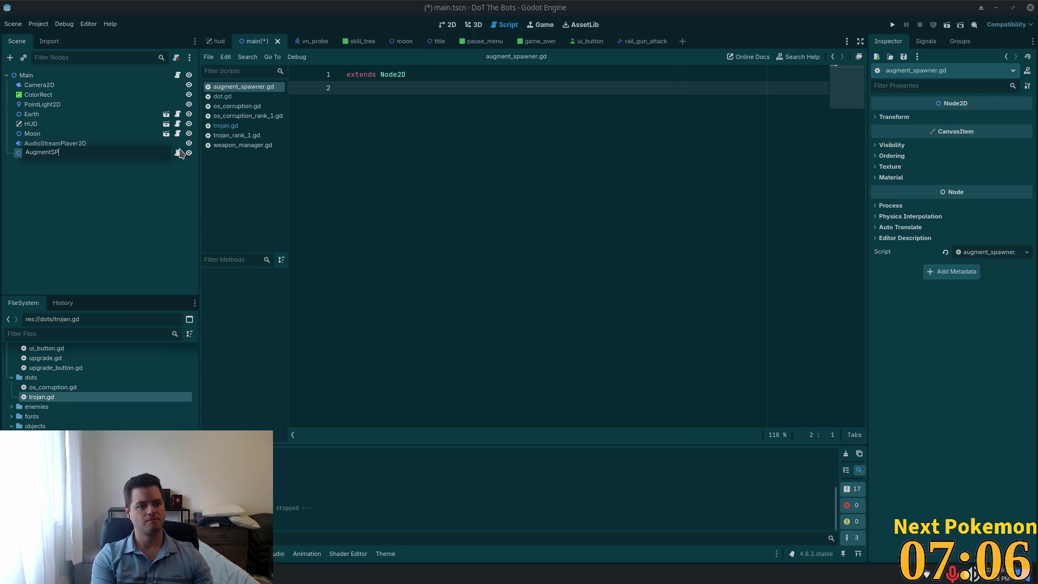
pyautogui.write('pawn')
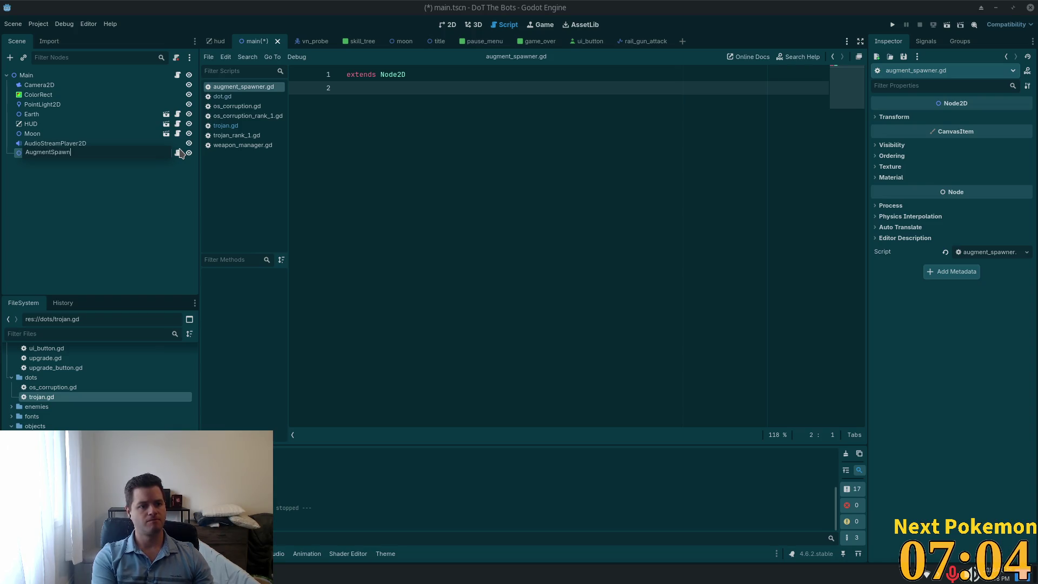
pyautogui.write('er')
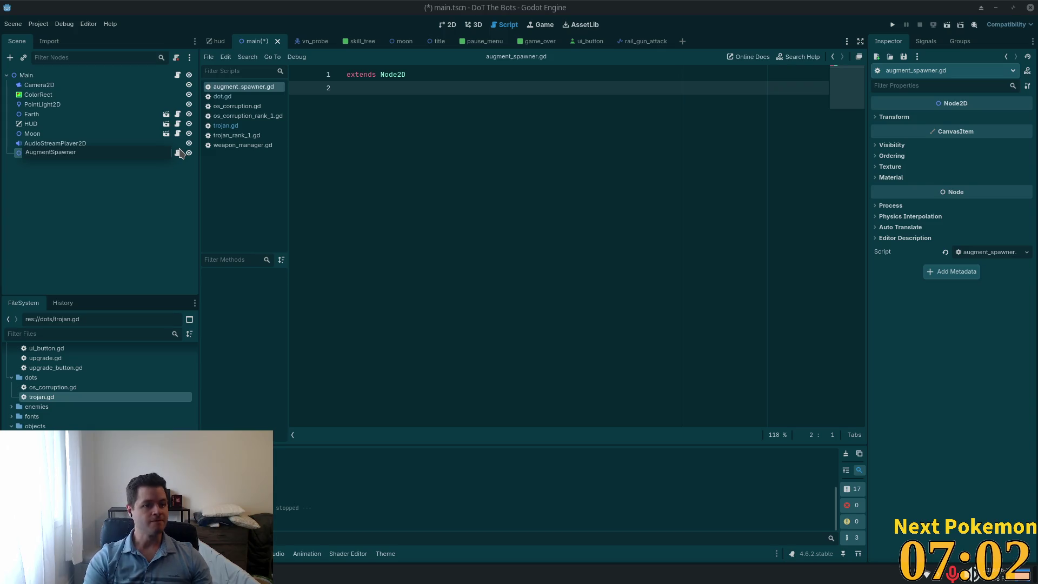
pyautogui.press('Return')
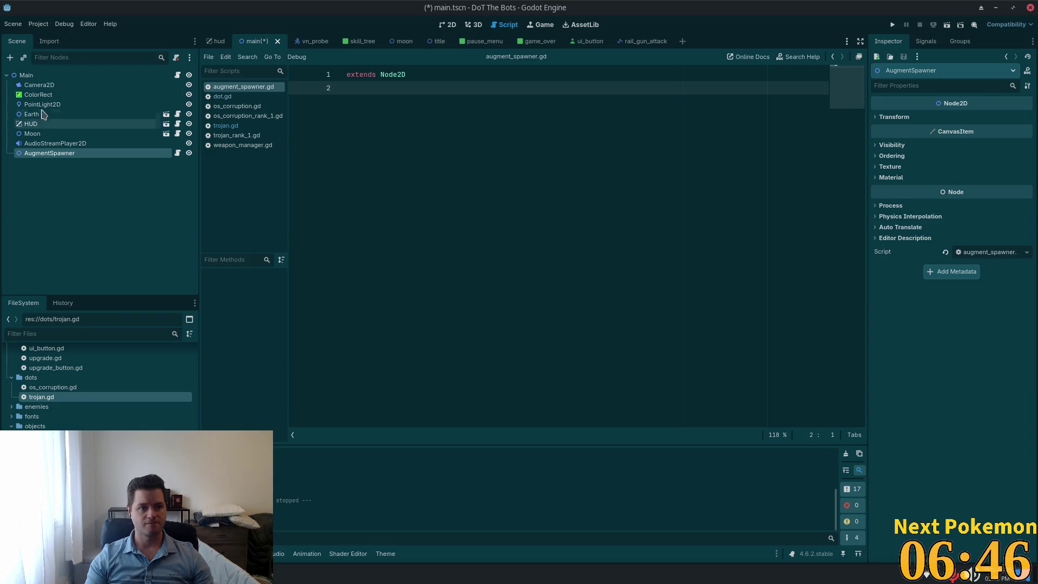
pyautogui.click(38, 75)
pyautogui.hotkey('ctrl', 'a')
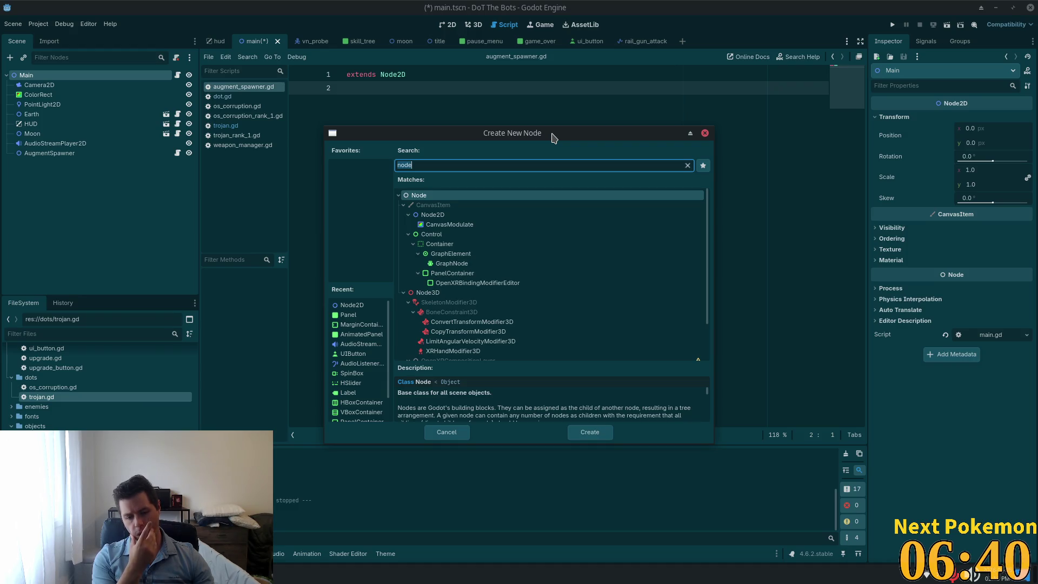
# Step: Add an AnimatedSprite2D child node under Main
pyautogui.write('aniamt')
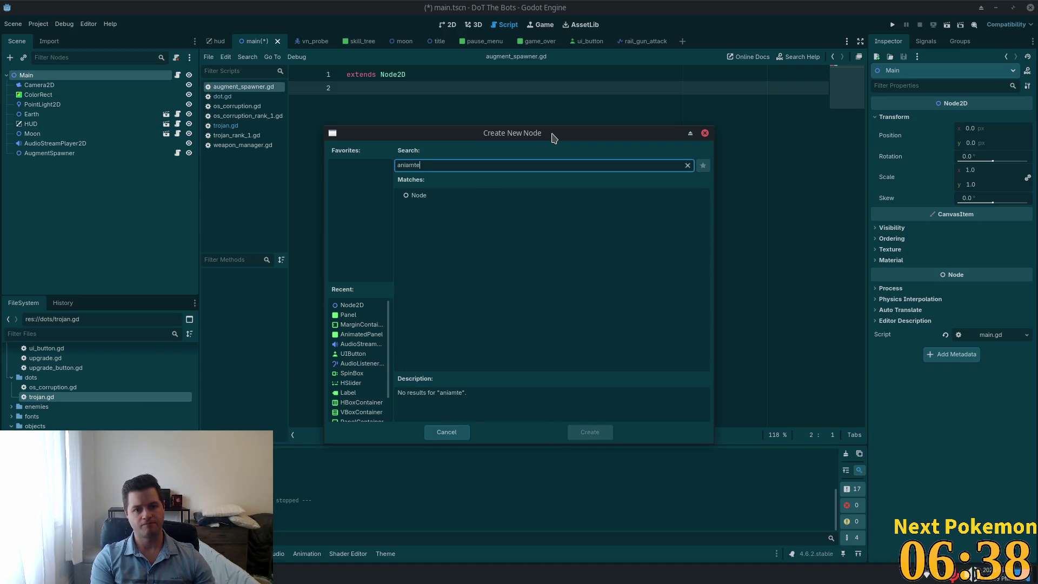
pyautogui.press('BackSpace')
pyautogui.press('BackSpace')
pyautogui.press('BackSpace')
pyautogui.write('m')
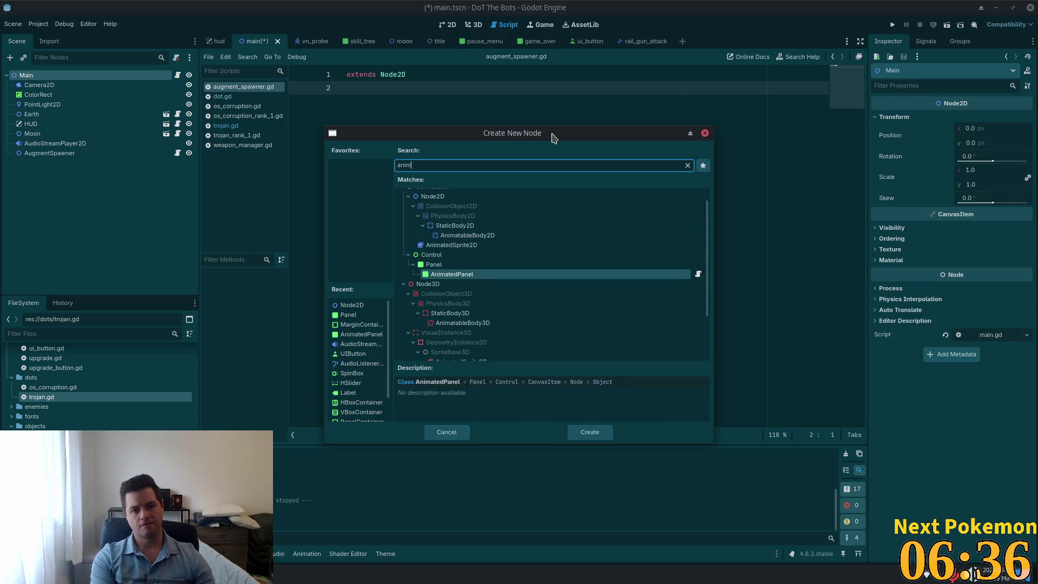
pyautogui.write('ated')
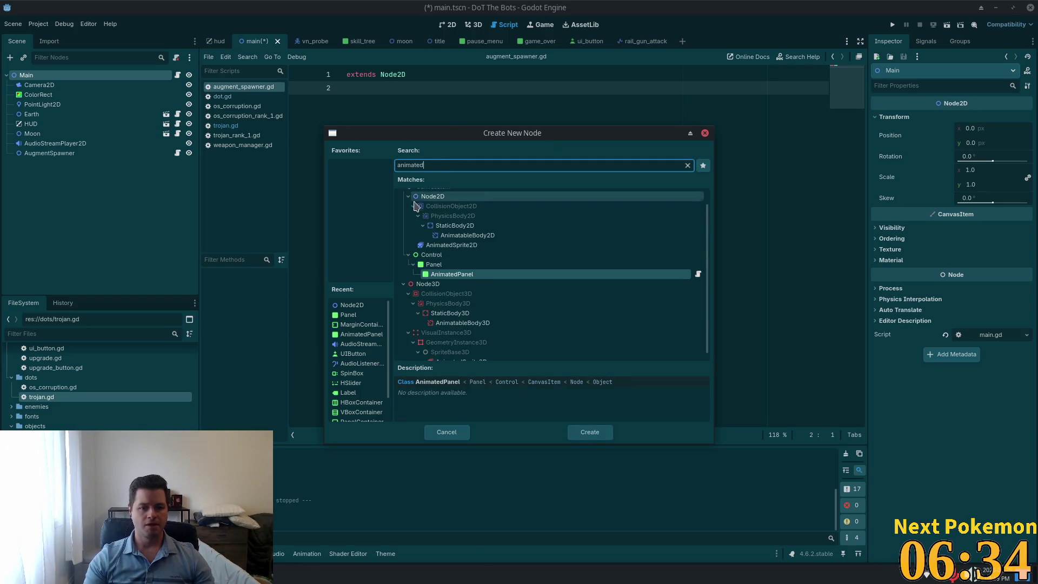
pyautogui.doubleClick(478, 247)
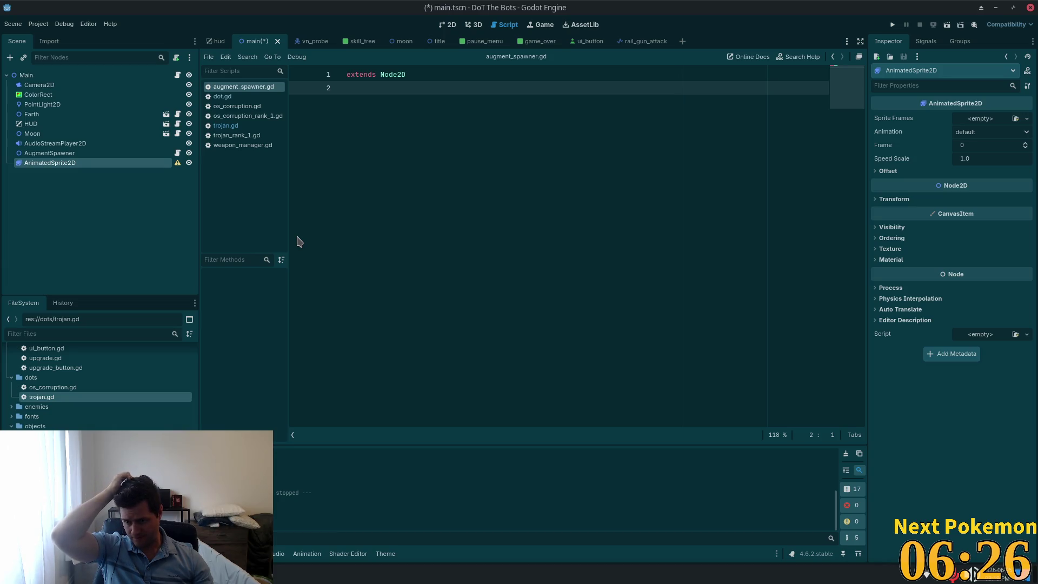
# Step: Rename the new AnimatedSprite2D node to Augment and switch to Aseprite
pyautogui.doubleClick(85, 162)
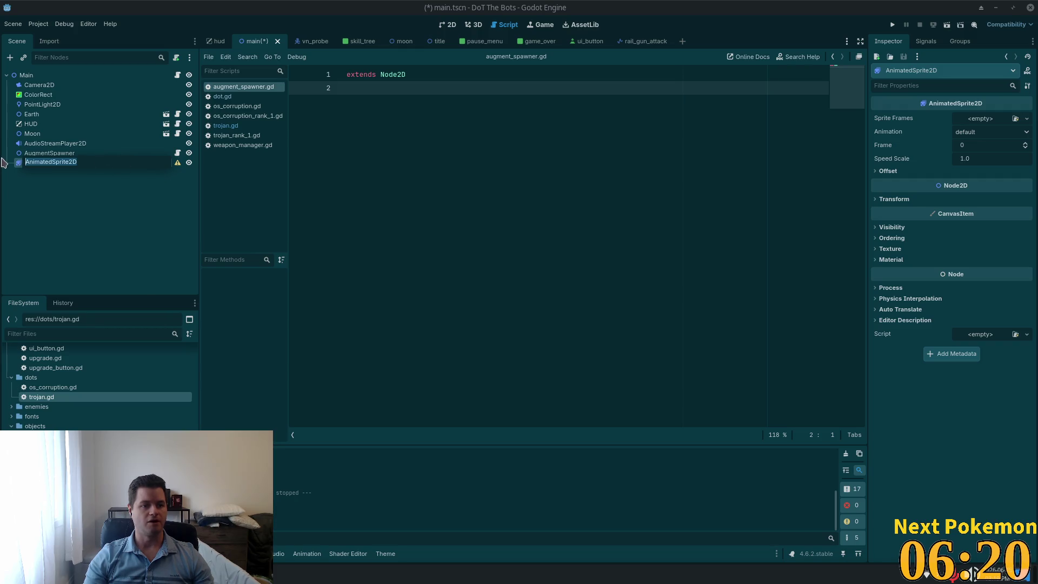
pyautogui.write('Augment')
pyautogui.press('Return')
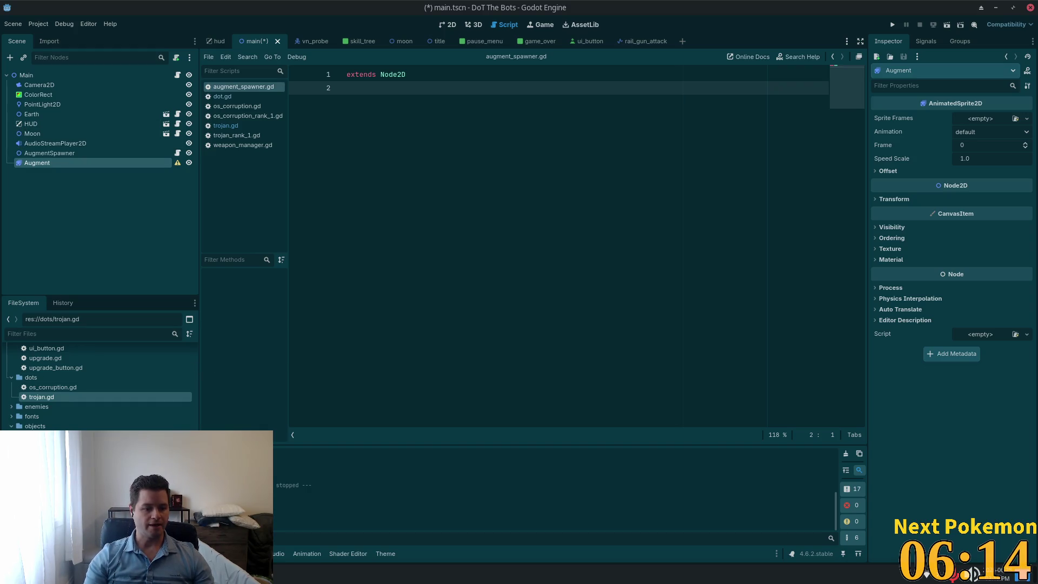
pyautogui.hotkey('alt', 'Tab')
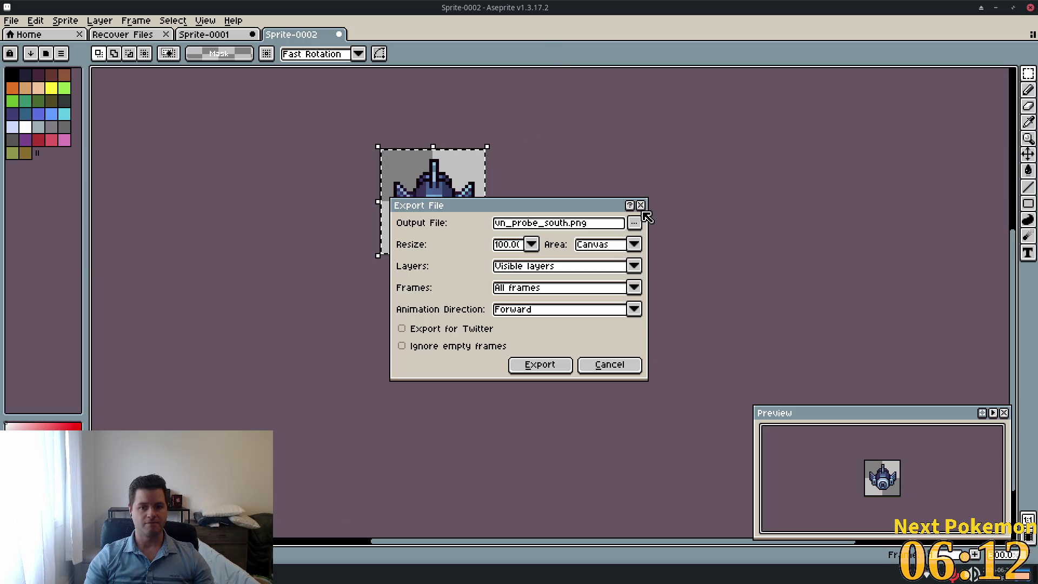
# Step: Cancel Aseprite's Export File dialog and return to PixelLab in the browser
pyautogui.click(641, 206)
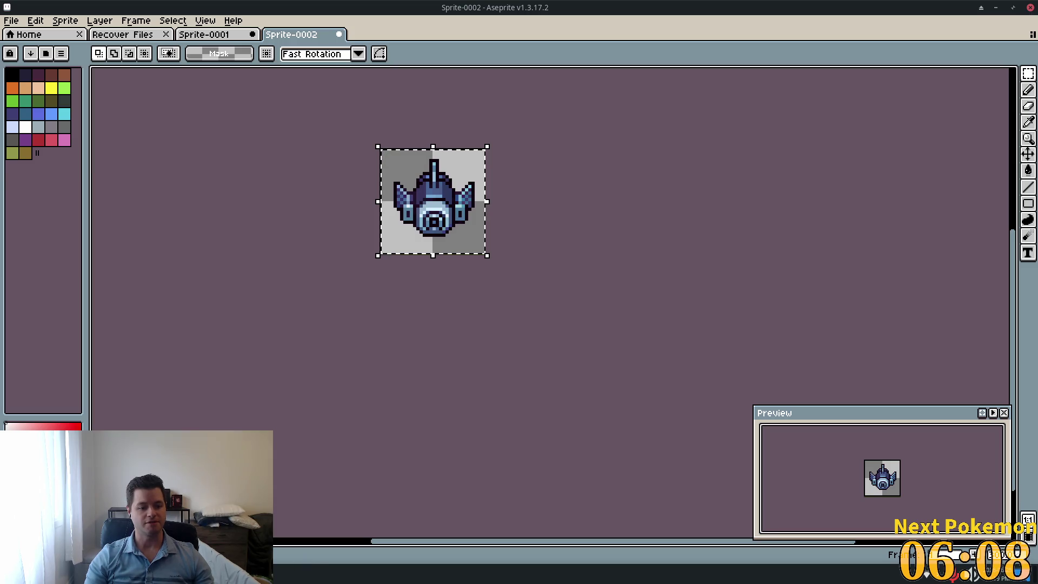
pyautogui.hotkey('alt', 'Tab')
pyautogui.hotkey('alt', 'Tab')
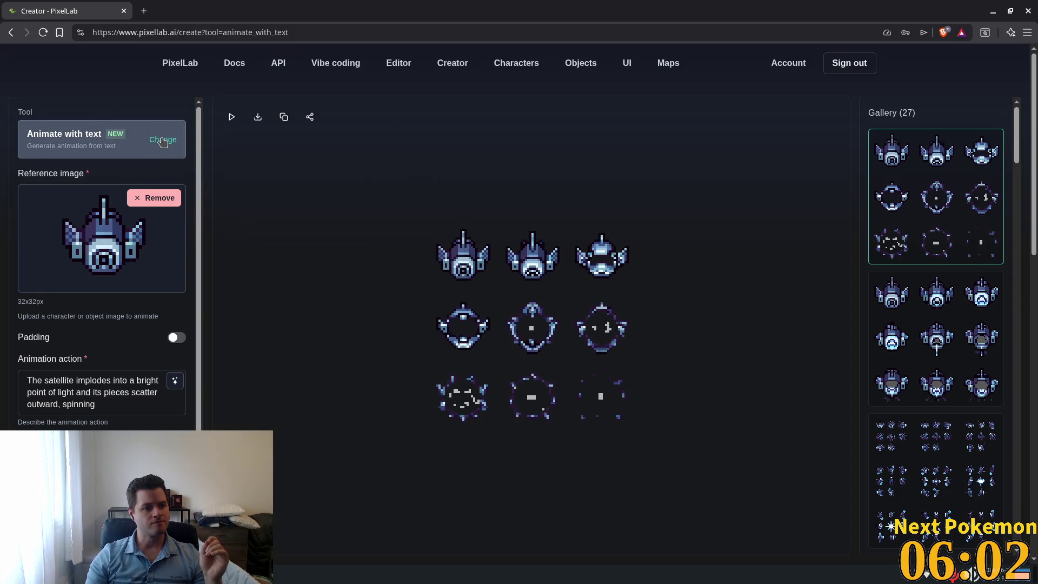
# Step: Switch PixelLab's generation tool to animated object/character
pyautogui.click(162, 142)
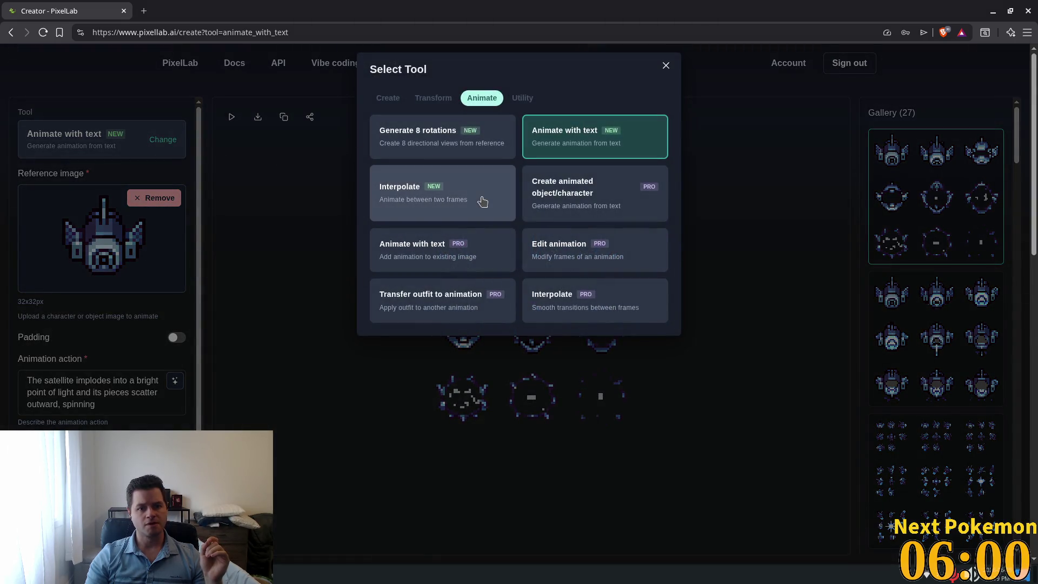
pyautogui.click(598, 204)
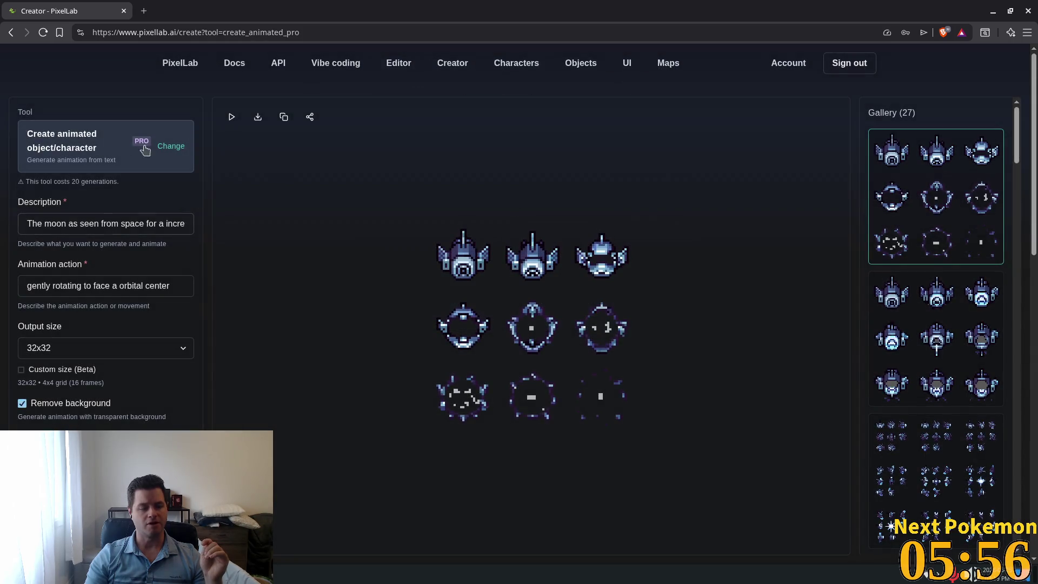
pyautogui.click(163, 145)
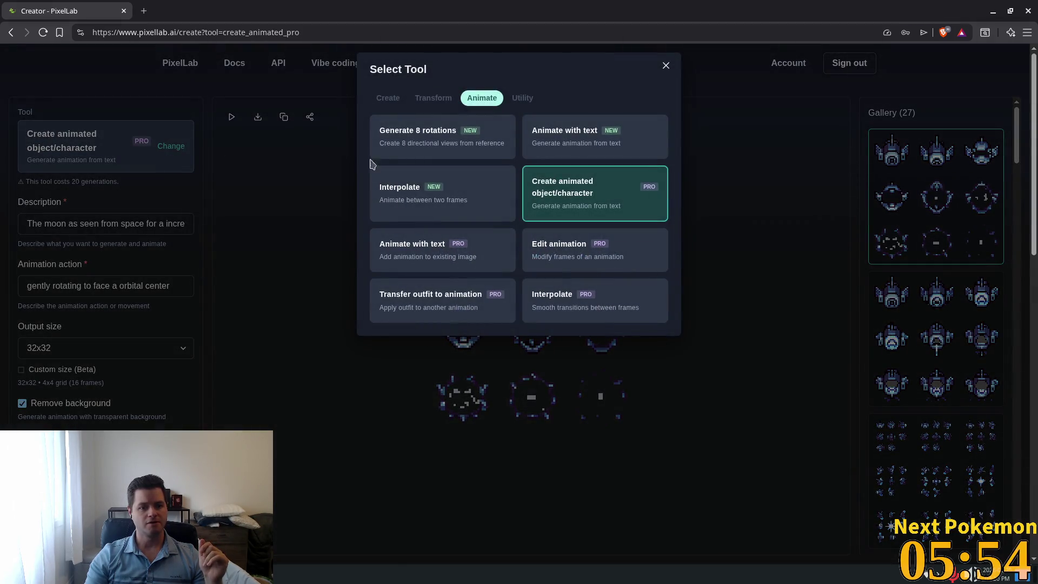
pyautogui.click(254, 229)
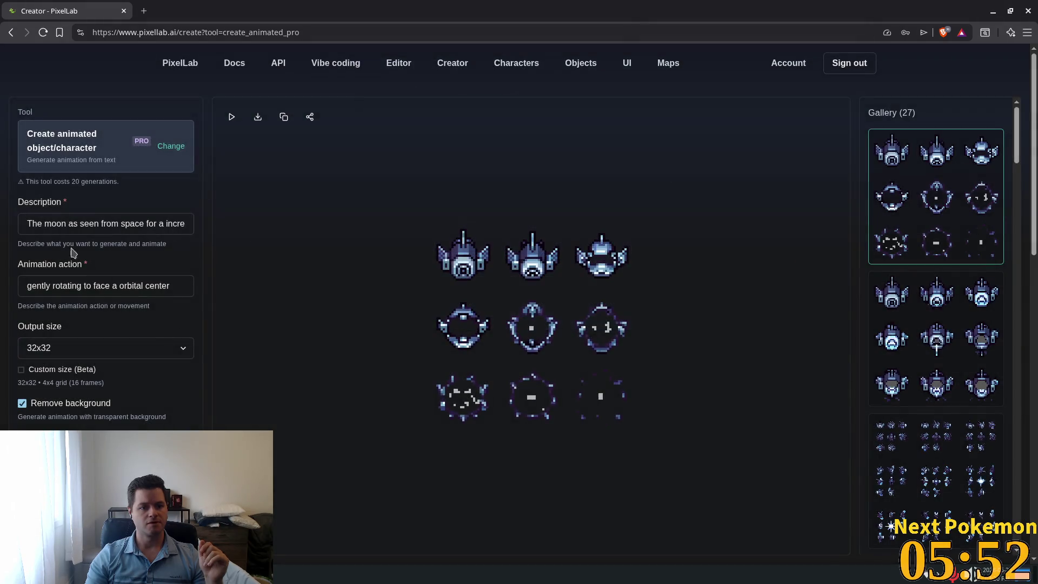
# Step: Replace the old description with 'A pulsing green orb'
pyautogui.click(99, 224)
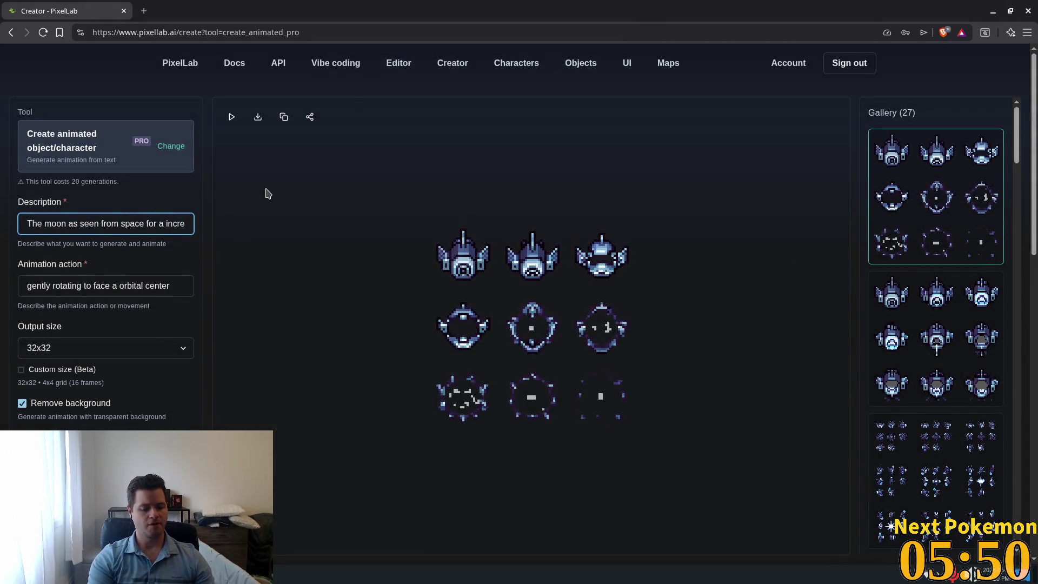
pyautogui.write('A')
pyautogui.hotkey('ctrl', 'a')
pyautogui.press('BackSpace')
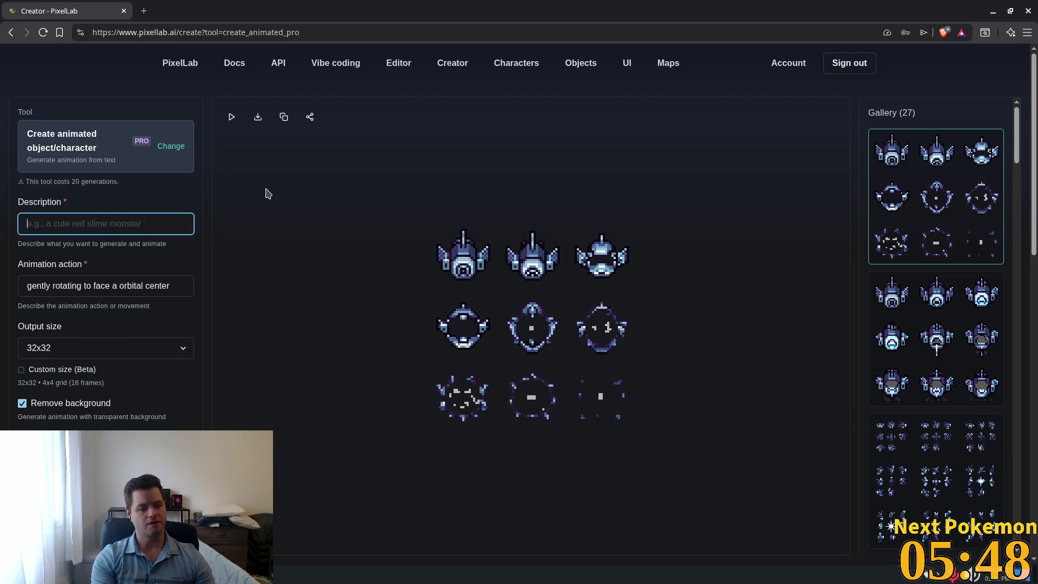
pyautogui.write('A pulsing')
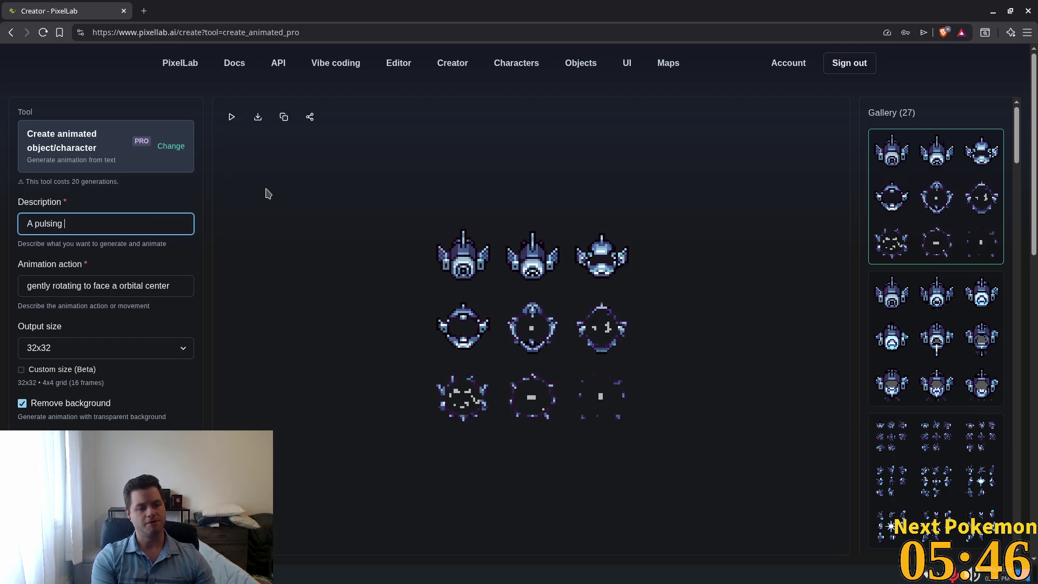
pyautogui.write(' green orb')
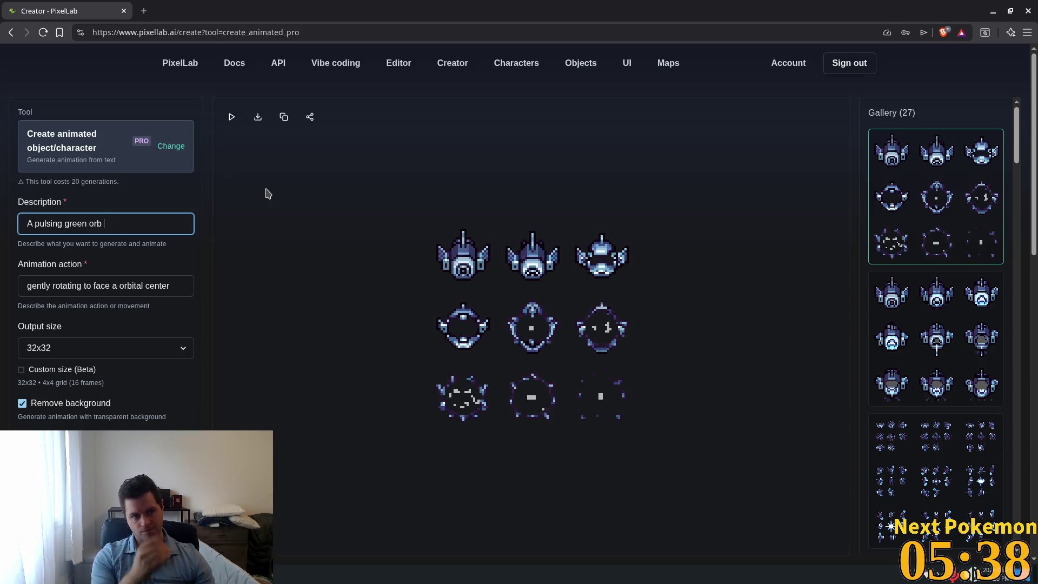
# Step: Rewrite the description as 'A low detail green orb. Very transparent at the center and more opaque toward the edges'
pyautogui.hotkey('ctrl', 'a')
pyautogui.write('A low detail gr')
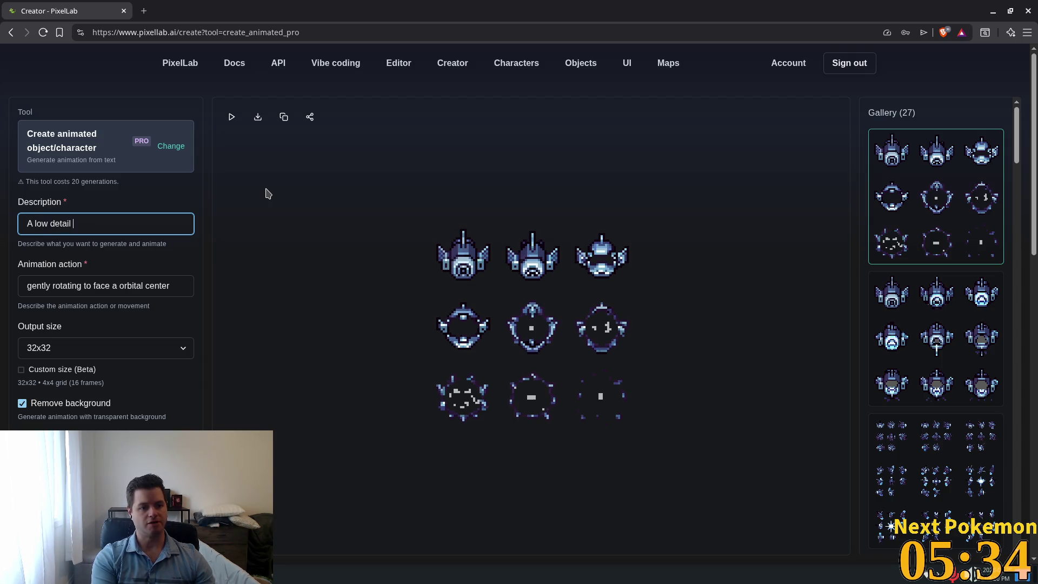
pyautogui.write('een or')
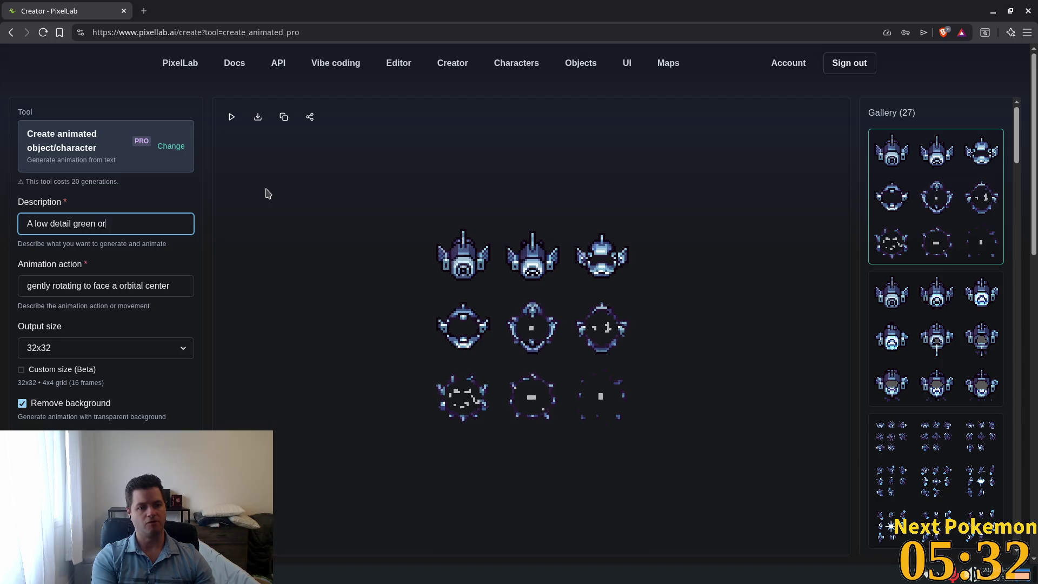
pyautogui.write('b. Tr')
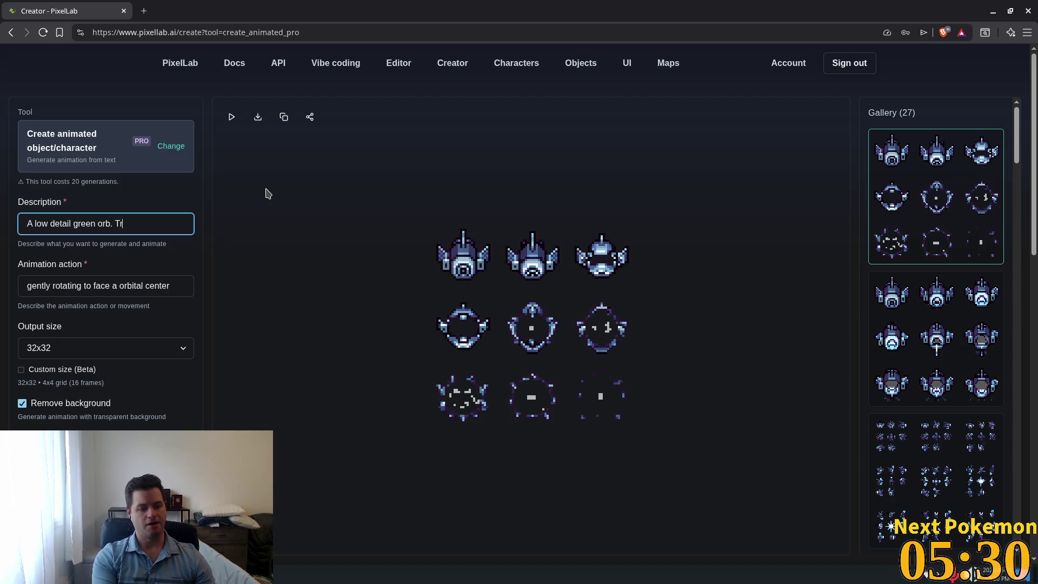
pyautogui.write('an')
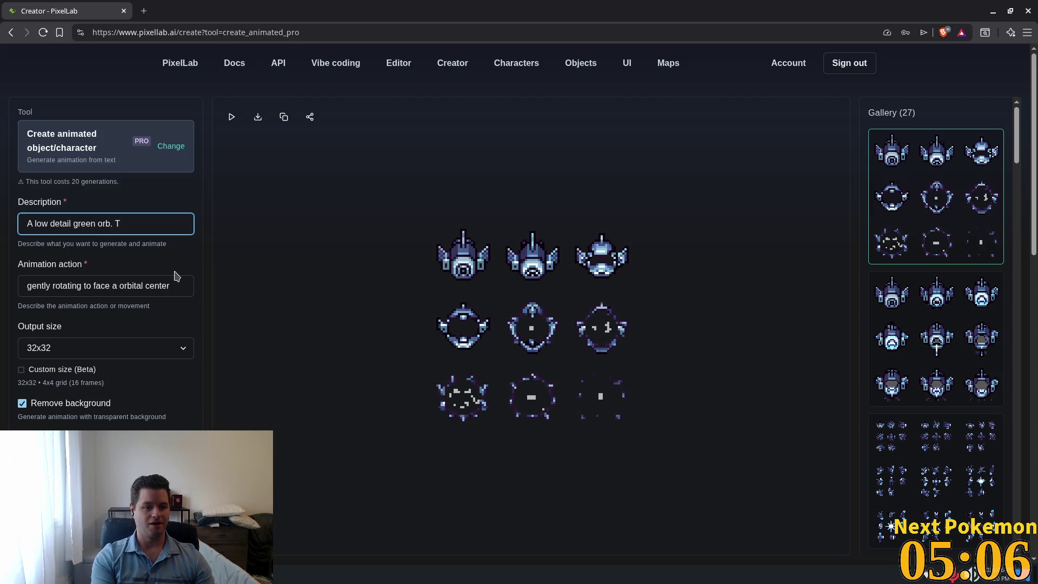
pyautogui.press('BackSpace')
pyautogui.write('Very')
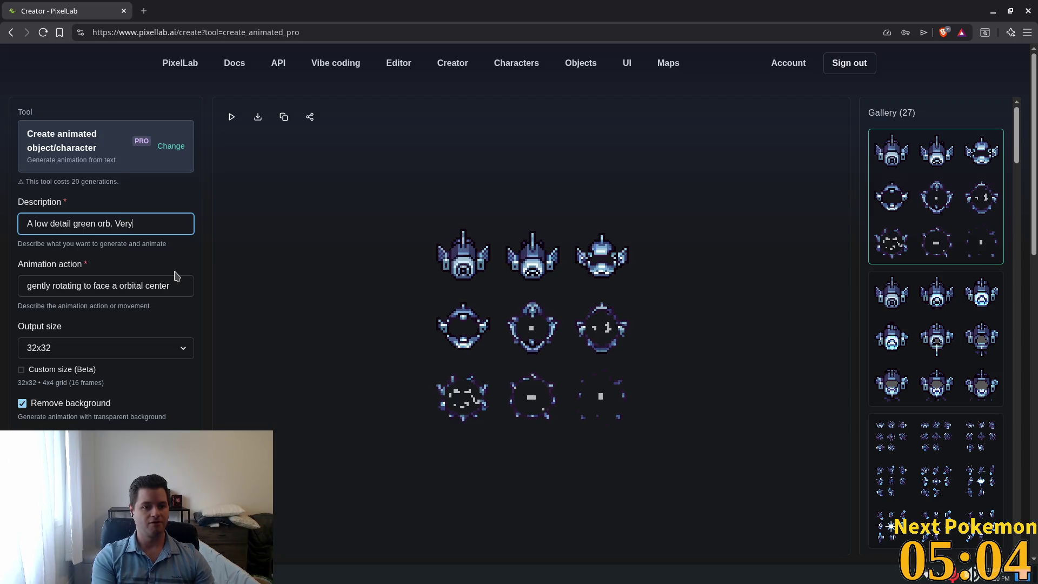
pyautogui.write(' ns')
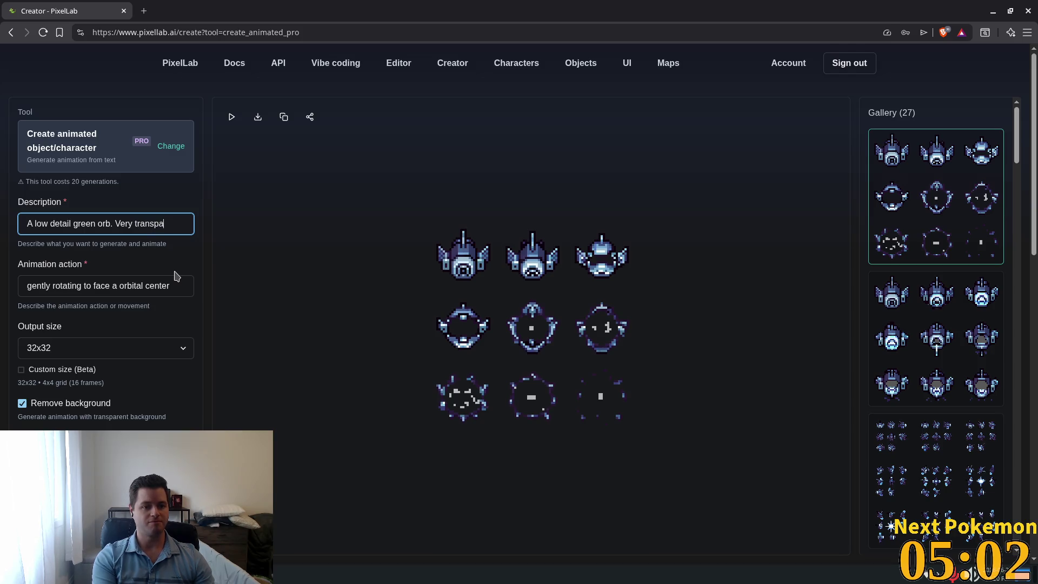
pyautogui.write('rentat the center')
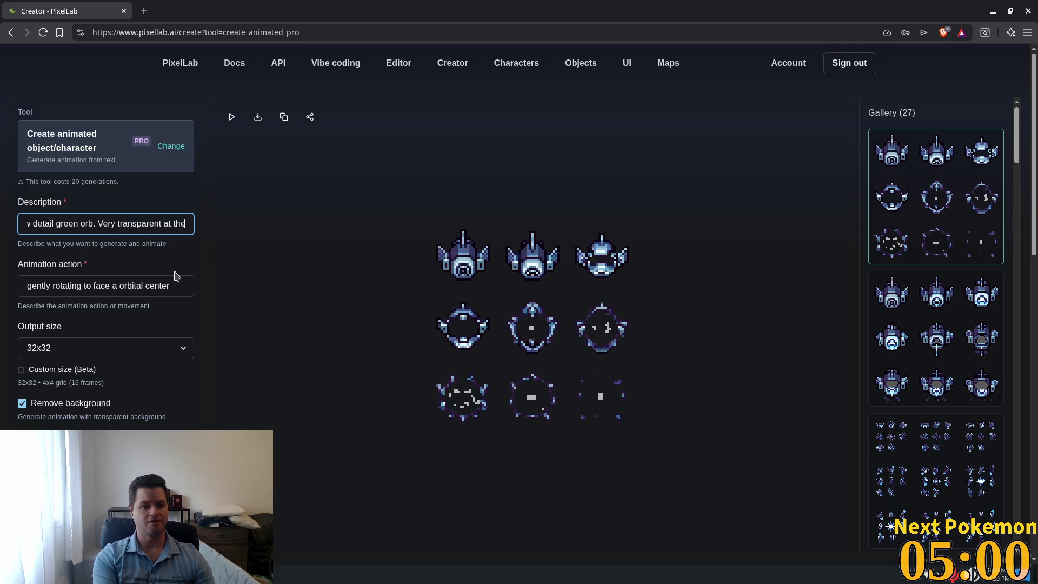
pyautogui.write(' and more apo')
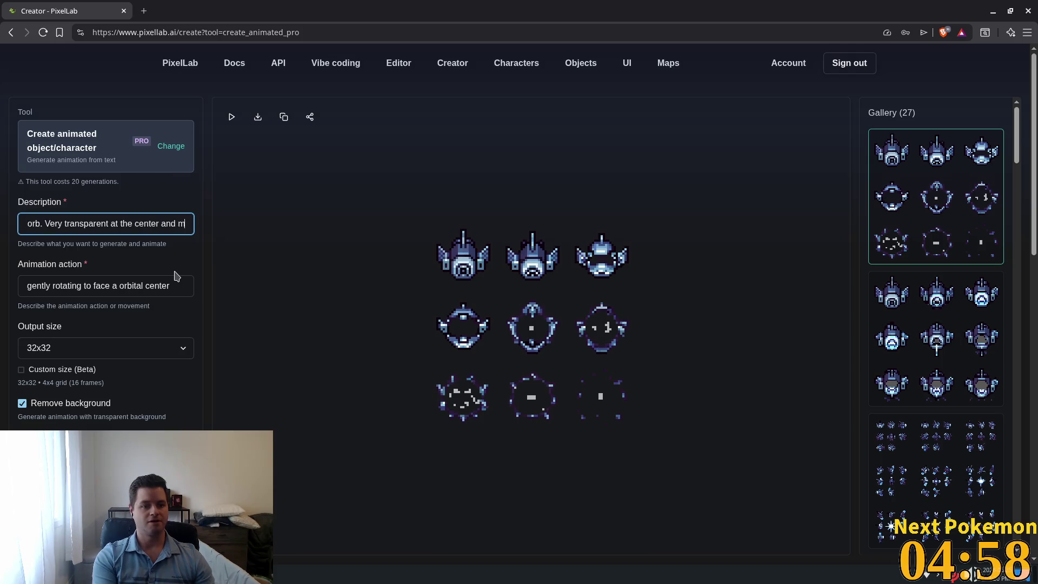
pyautogui.press('BackSpace')
pyautogui.press('BackSpace')
pyautogui.press('BackSpace')
pyautogui.write('op')
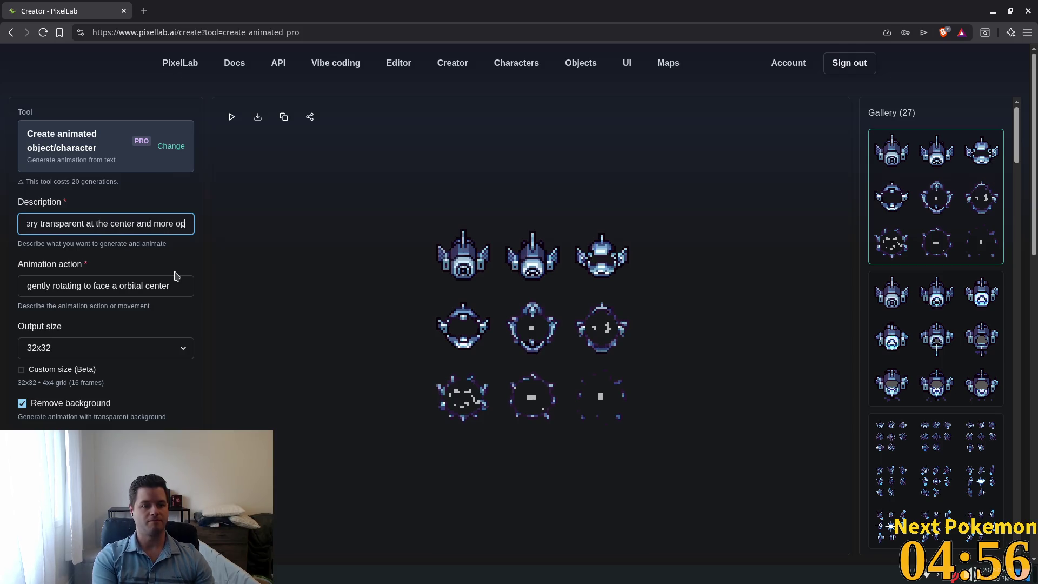
pyautogui.write('aque towar')
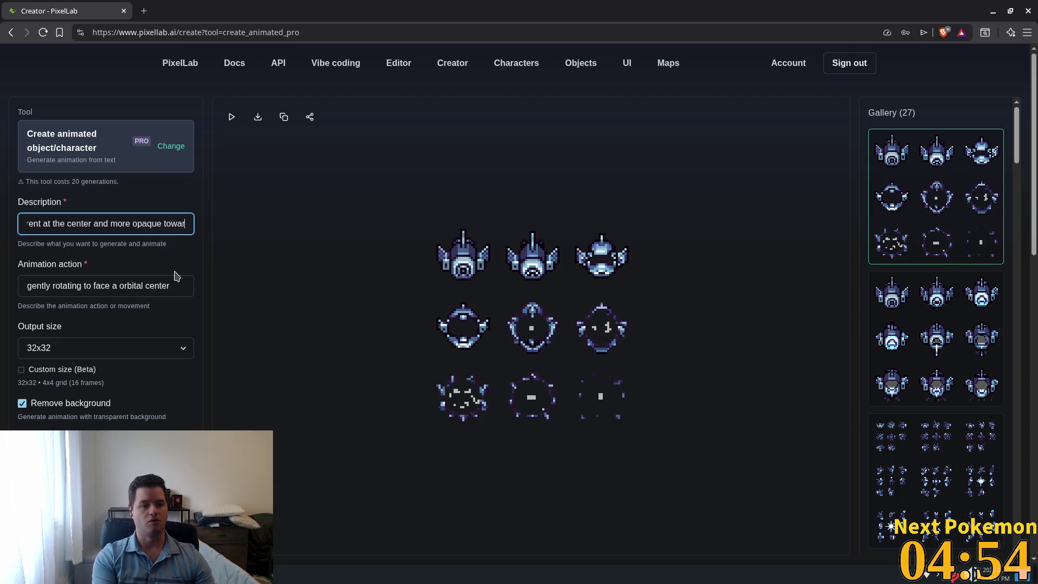
pyautogui.write('d the edges')
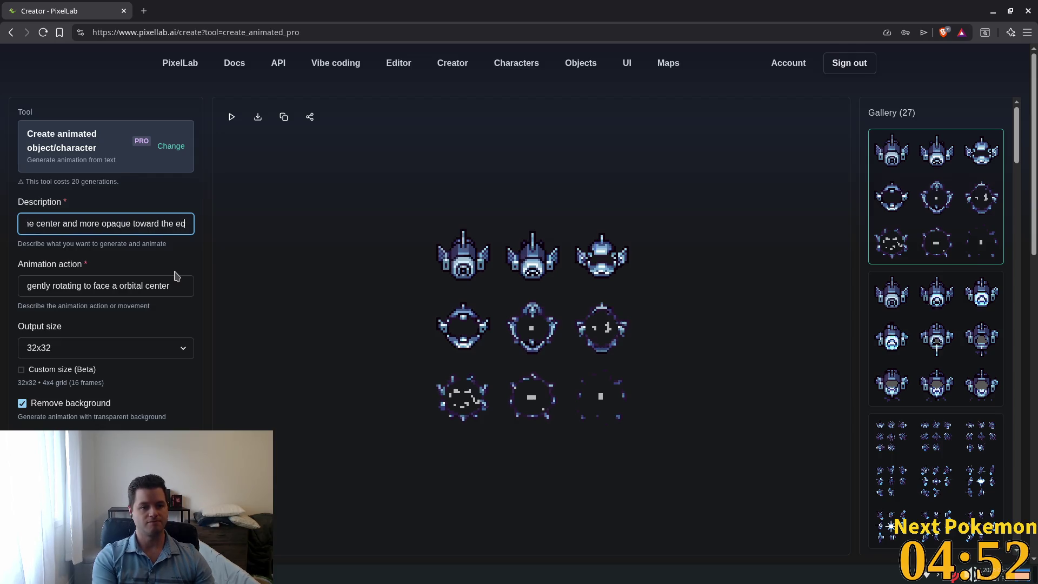
pyautogui.press('BackSpace')
pyautogui.press('BackSpace')
pyautogui.press('BackSpace')
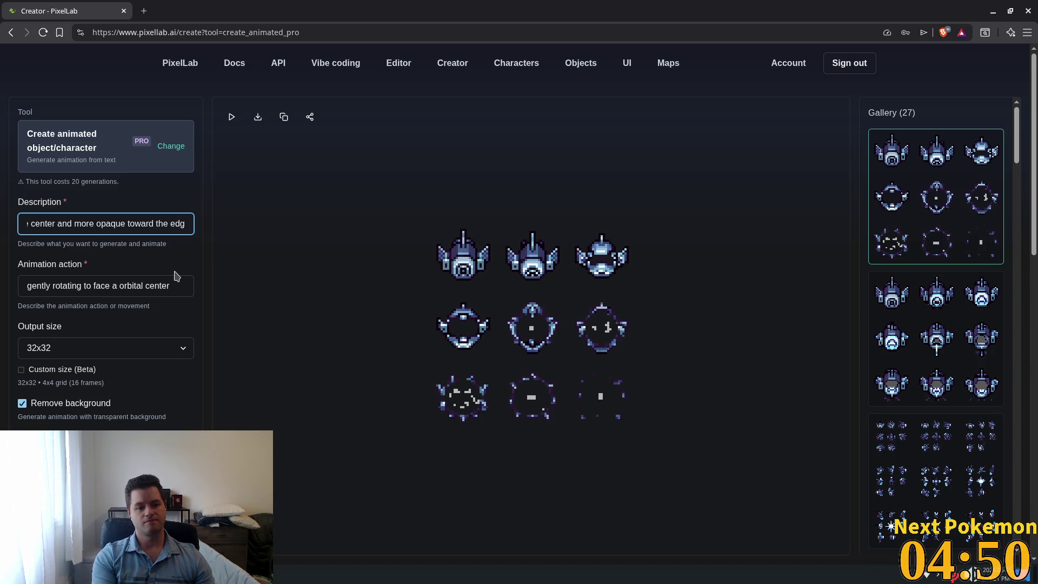
pyautogui.press('BackSpace')
pyautogui.press('BackSpace')
pyautogui.press('BackSpace')
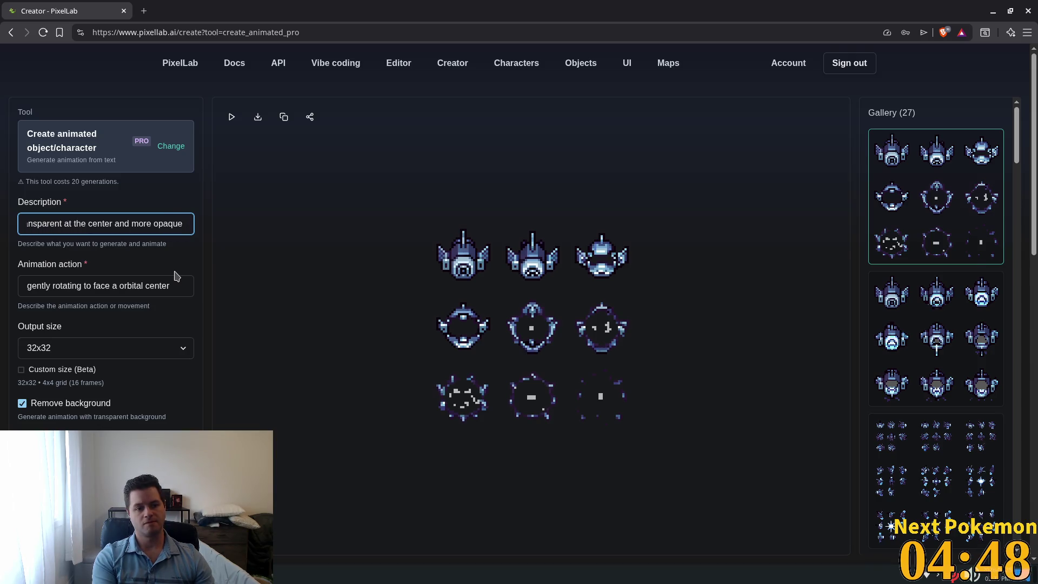
pyautogui.write('toward t')
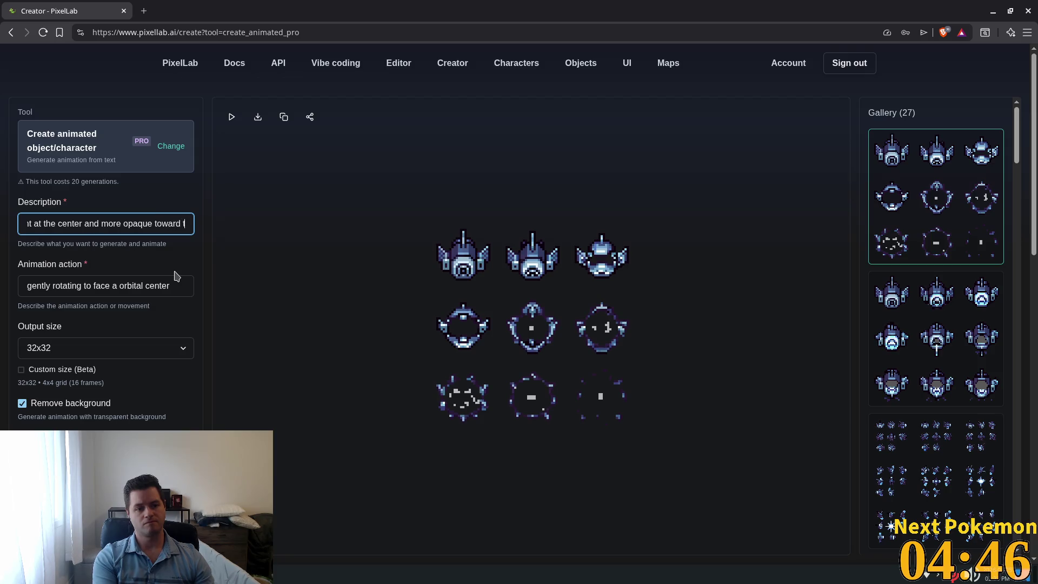
pyautogui.write('he edges')
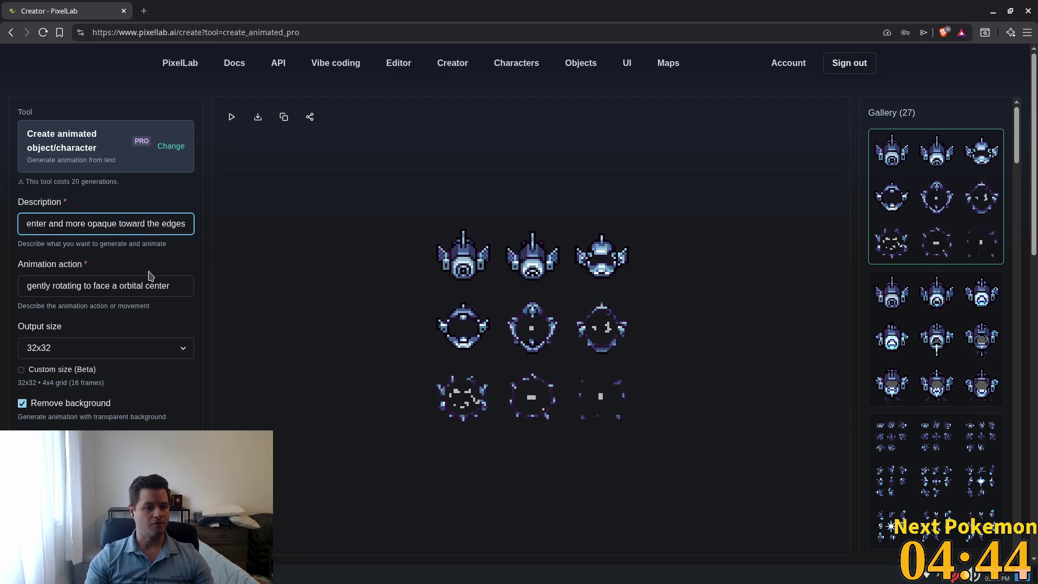
pyautogui.tripleClick(164, 292)
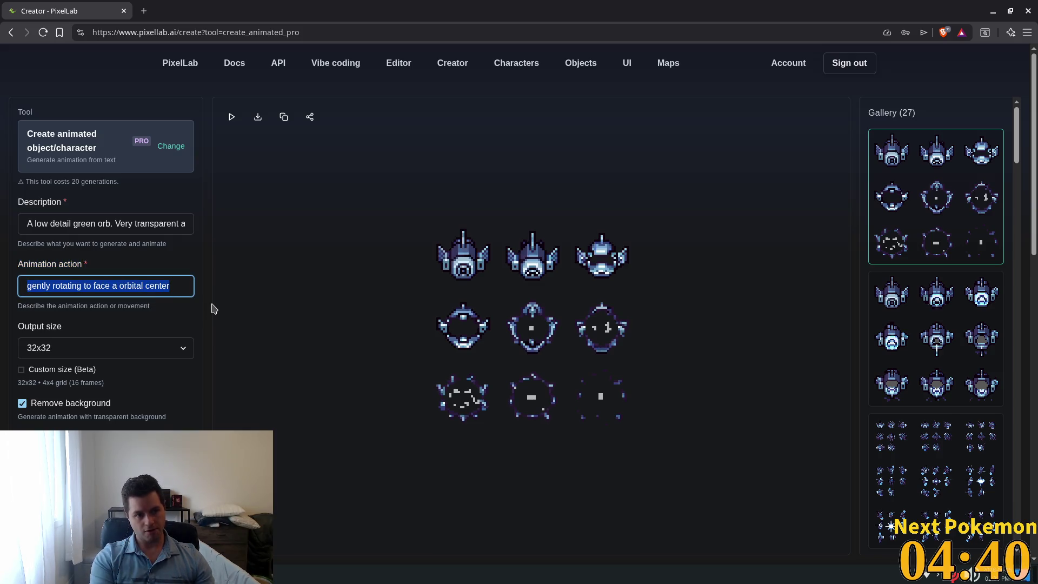
# Step: Set the animation action to 'Oscillating a pulsing animation, low brightness to high'
pyautogui.press('BackSpace')
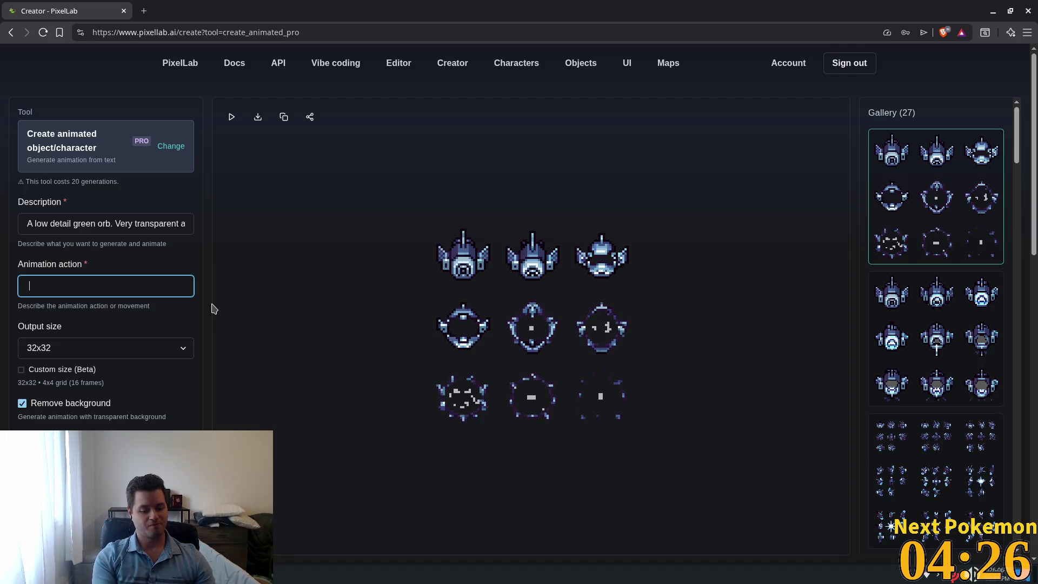
pyautogui.write('p')
pyautogui.press('BackSpace')
pyautogui.write('Osc')
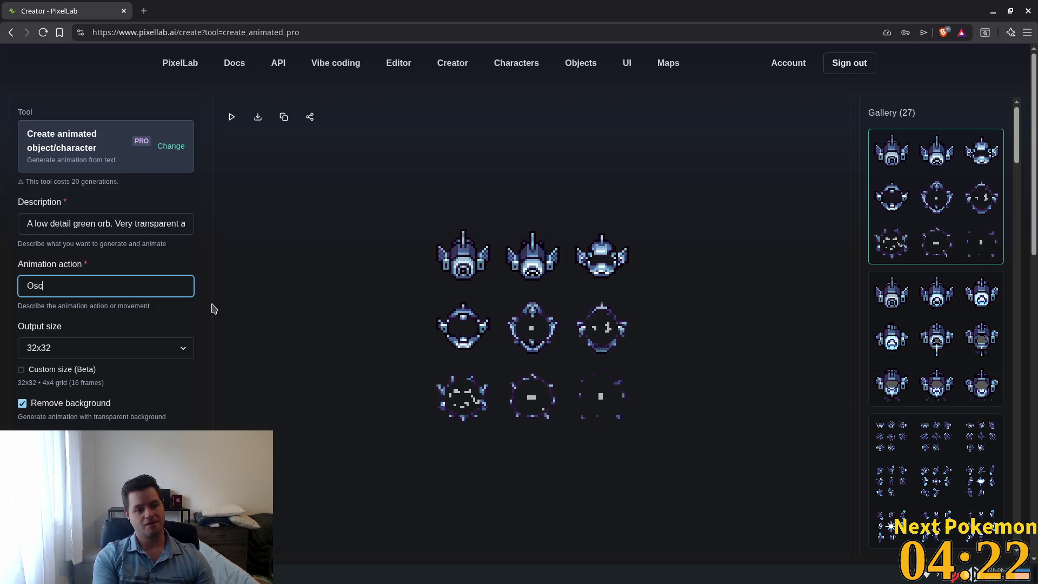
pyautogui.write('ilating a ')
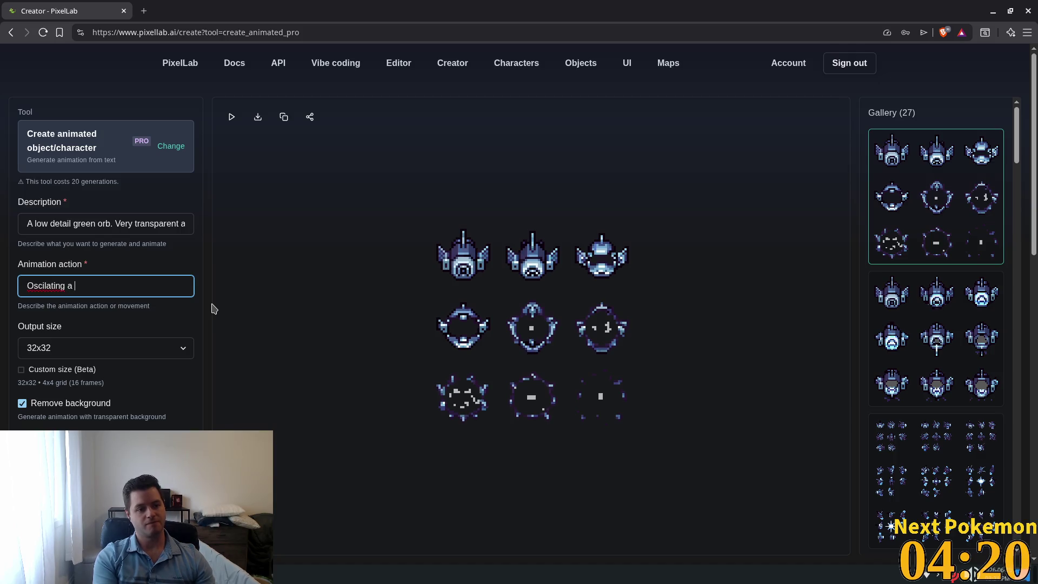
pyautogui.write('pulsing')
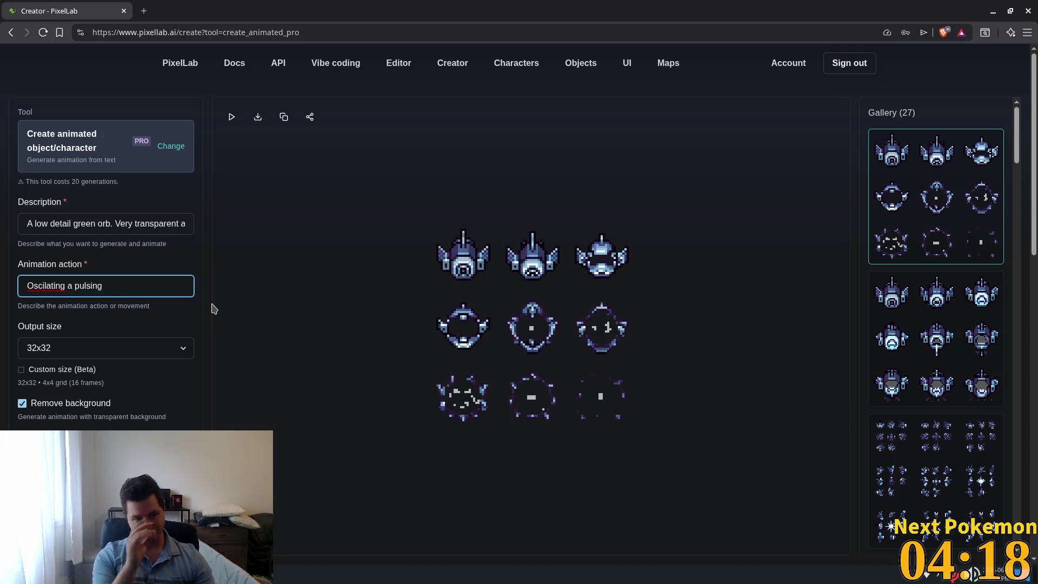
pyautogui.write(' anim')
pyautogui.write('n ')
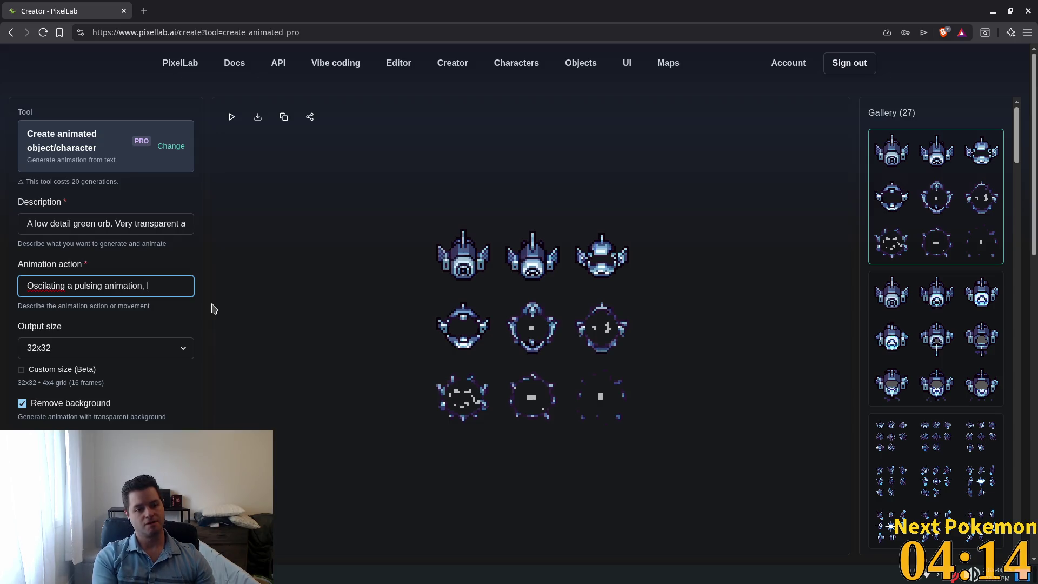
pyautogui.write(' v')
pyautogui.press('BackSpace')
pyautogui.write('bri')
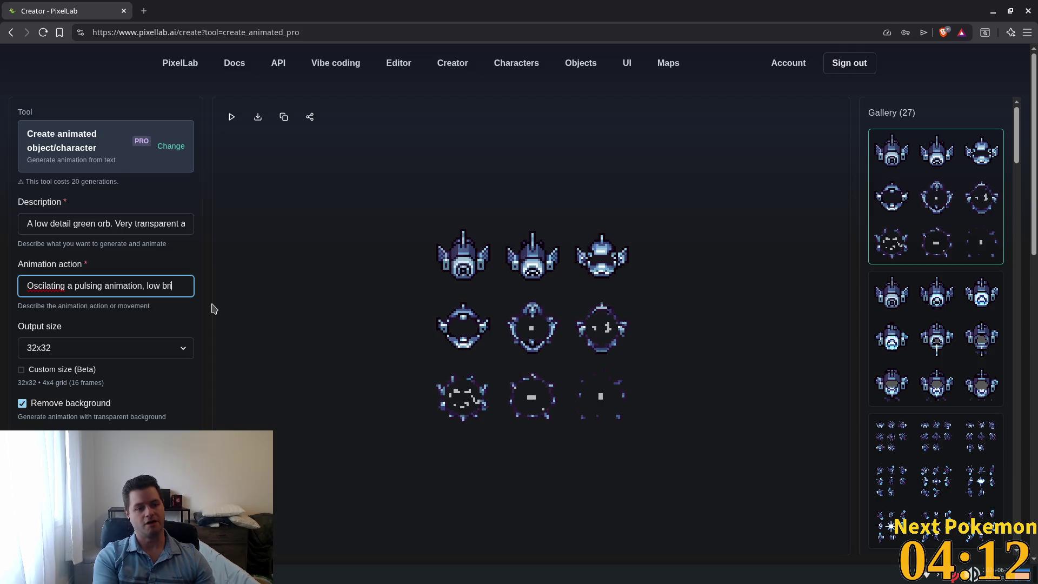
pyautogui.write('ghtness to high')
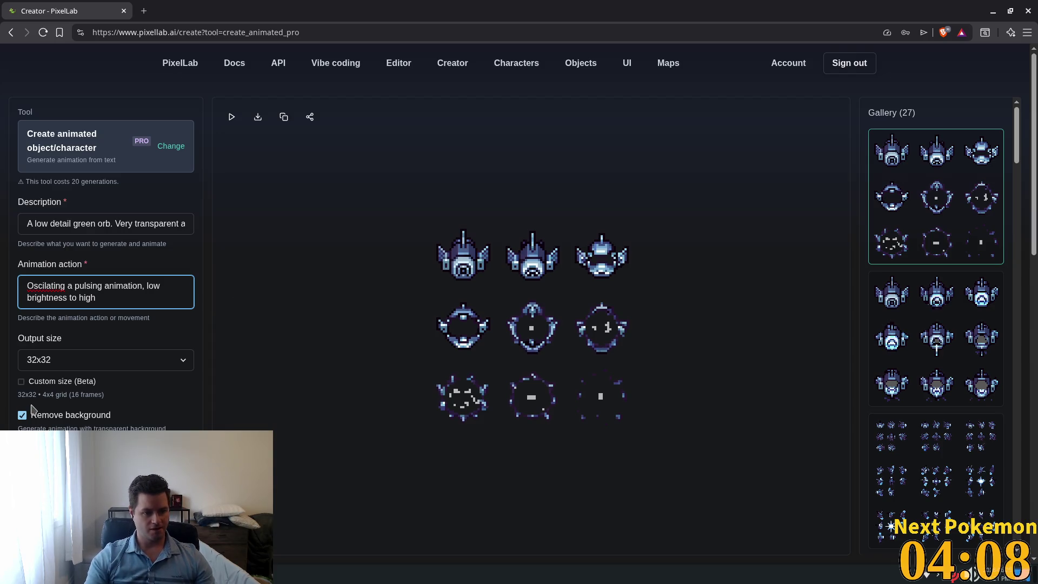
pyautogui.rightClick(39, 287)
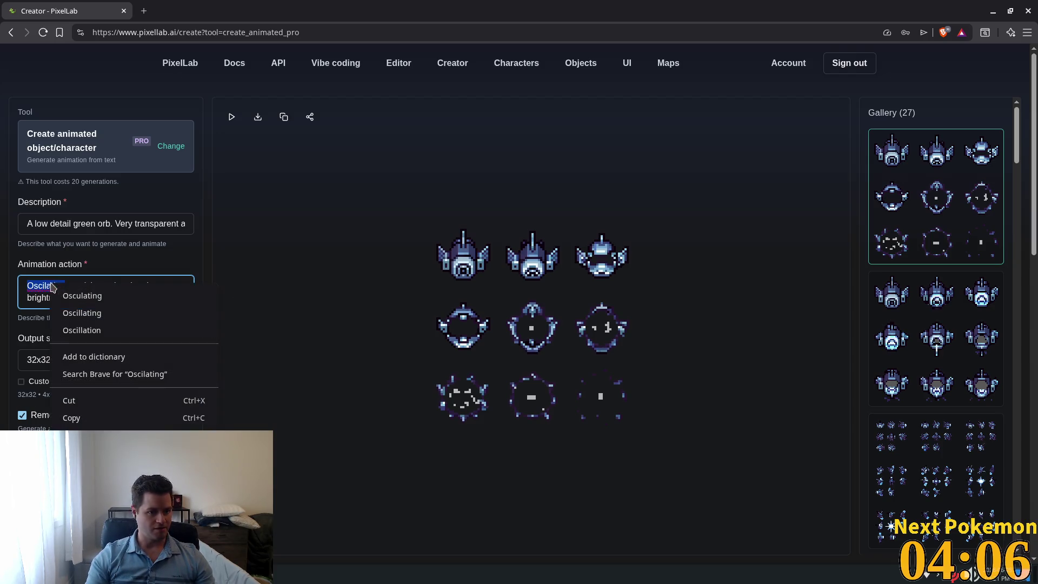
pyautogui.click(123, 296)
pyautogui.doubleClick(51, 286)
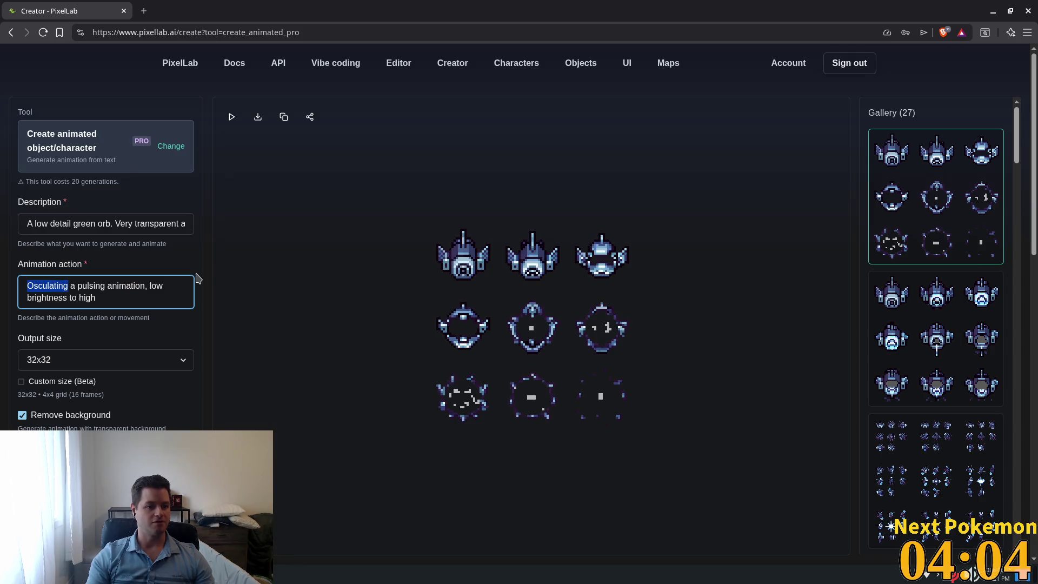
pyautogui.write('Oscilla')
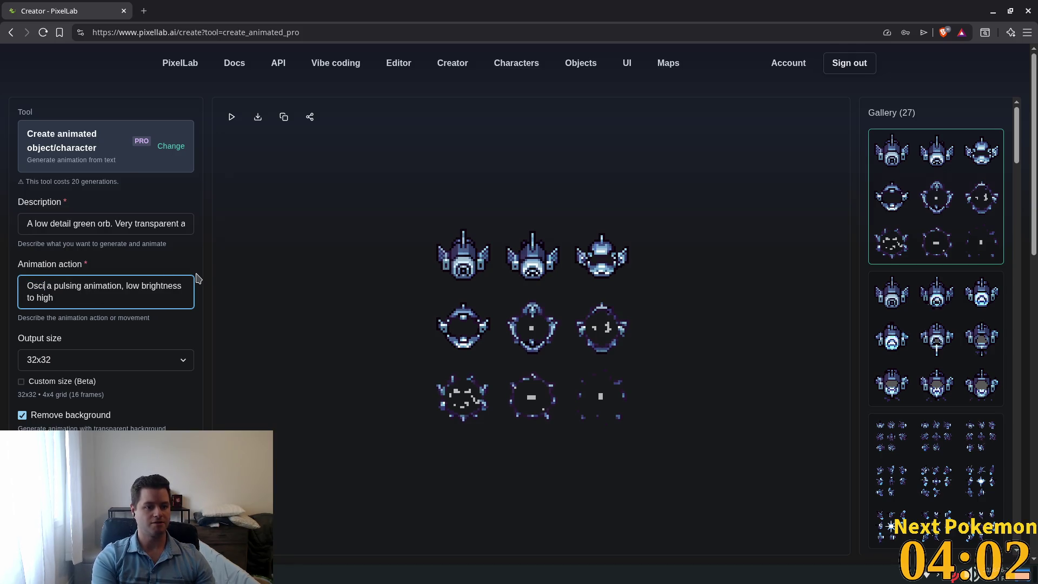
pyautogui.write('ting')
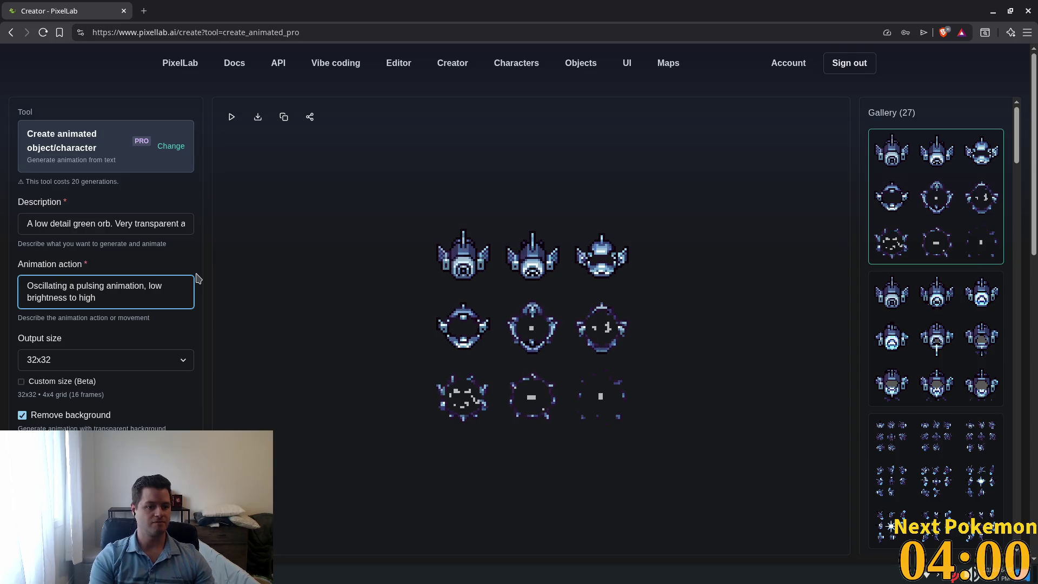
# Step: Submit the animation generation and return to Godot
pyautogui.click(185, 300)
pyautogui.press('Return')
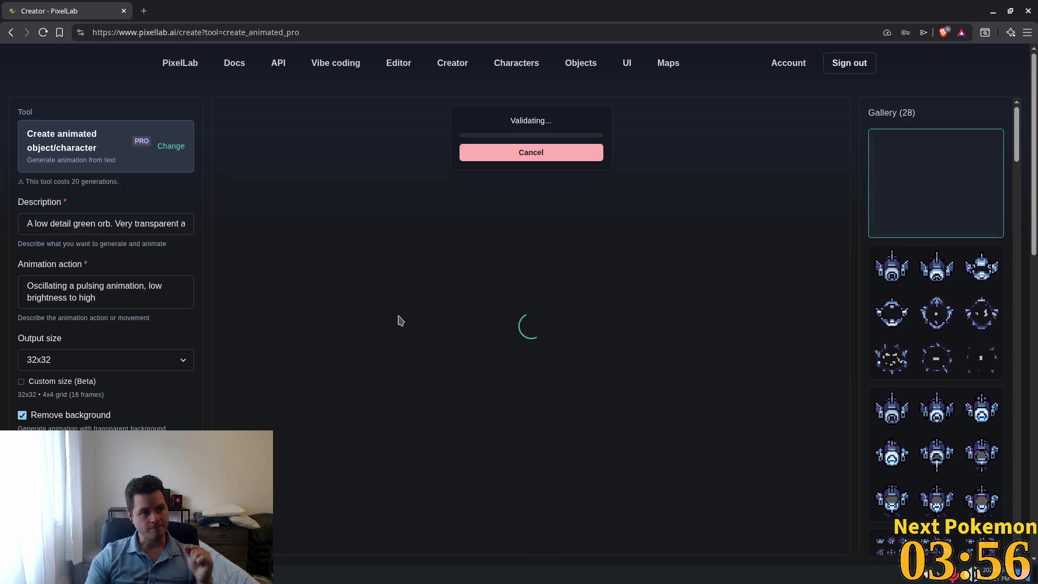
pyautogui.hotkey('alt', 'Tab')
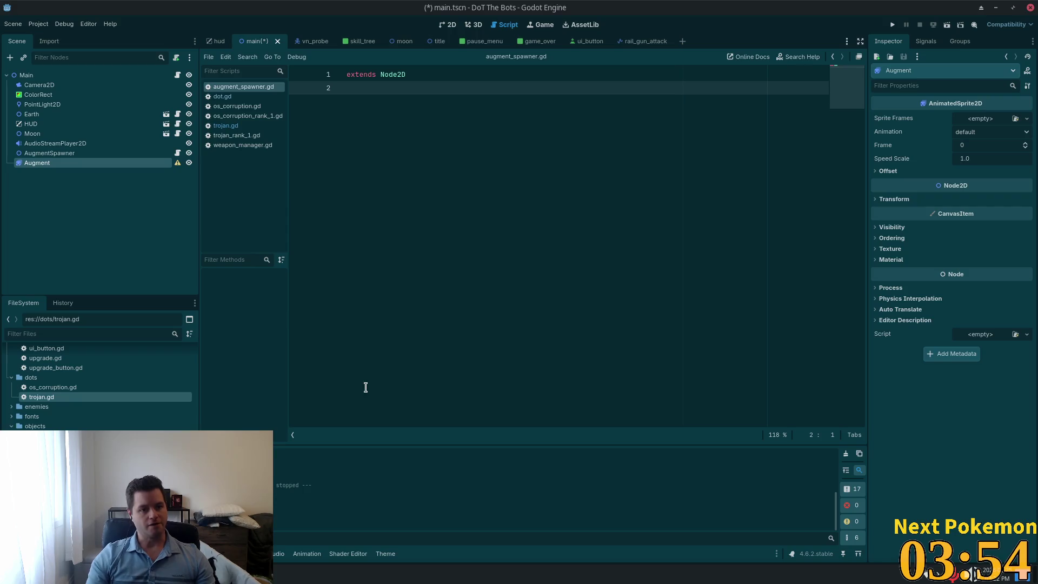
# Step: Give the Augment node a new SpriteFrames resource in the Inspector
pyautogui.click(54, 144)
pyautogui.click(57, 163)
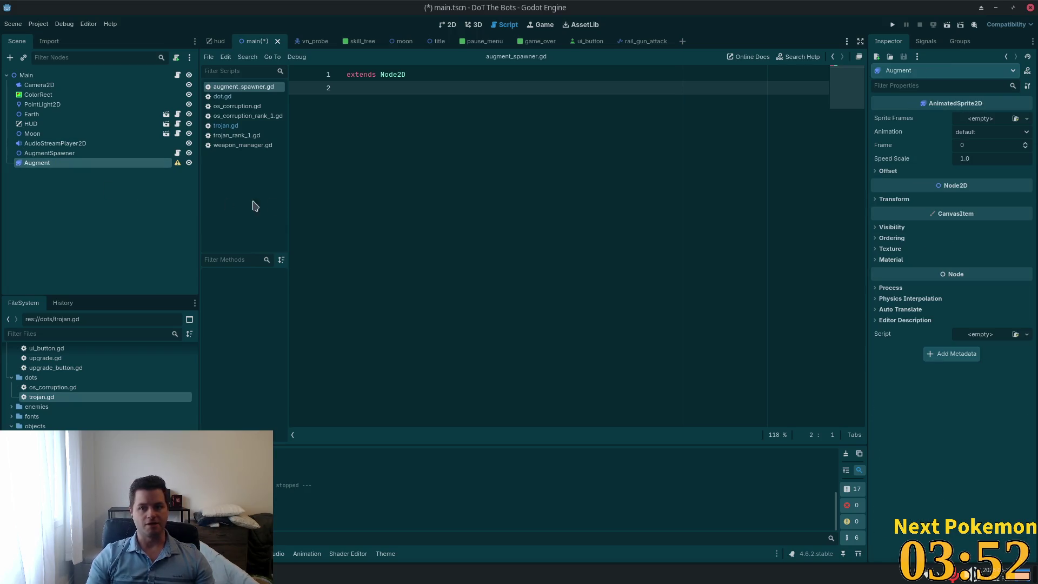
pyautogui.click(1027, 118)
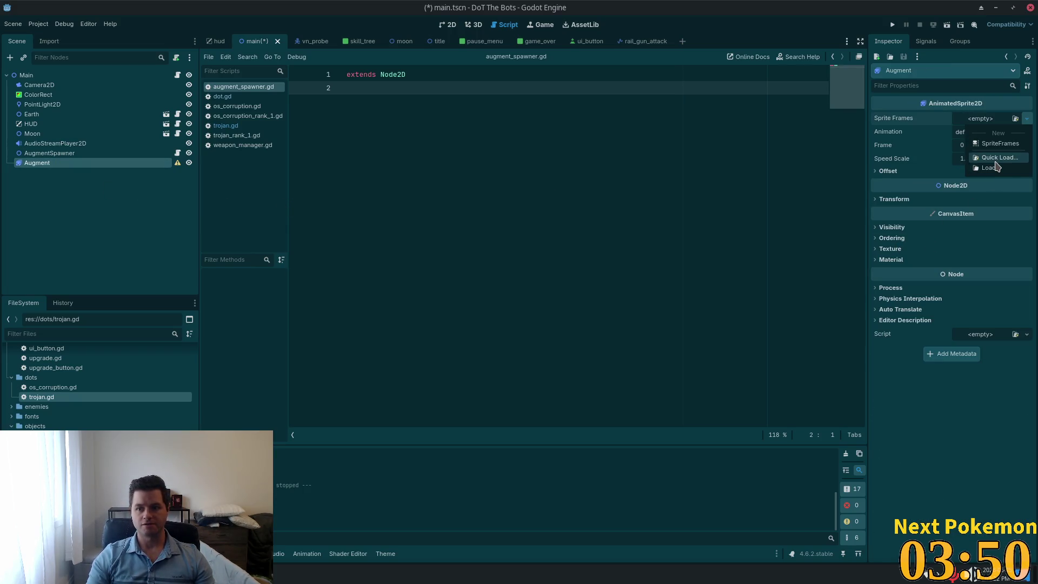
pyautogui.click(982, 143)
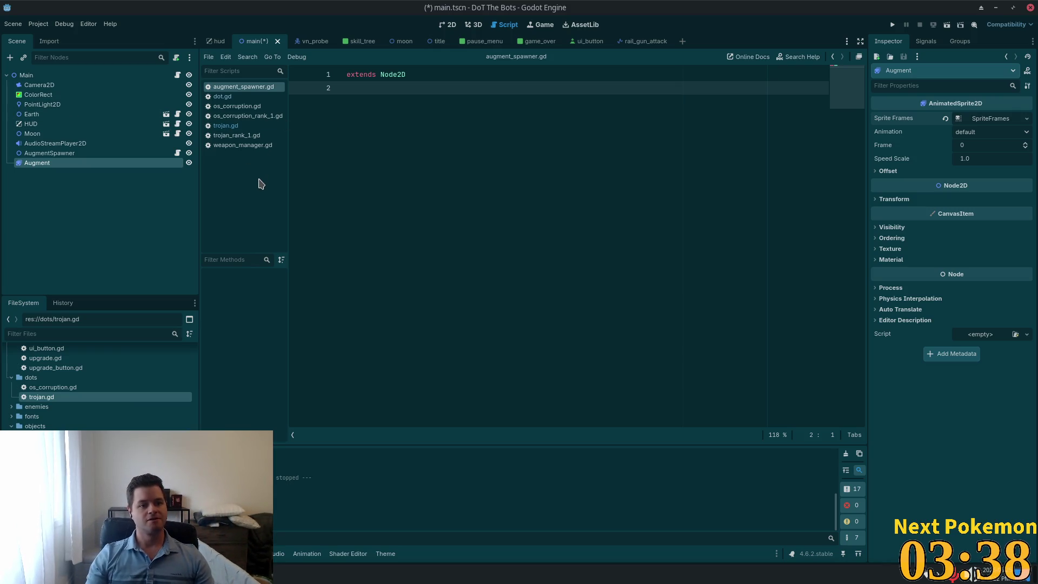
# Step: Show the main scene in the 2D workspace, centered on the origin
pyautogui.click(51, 162)
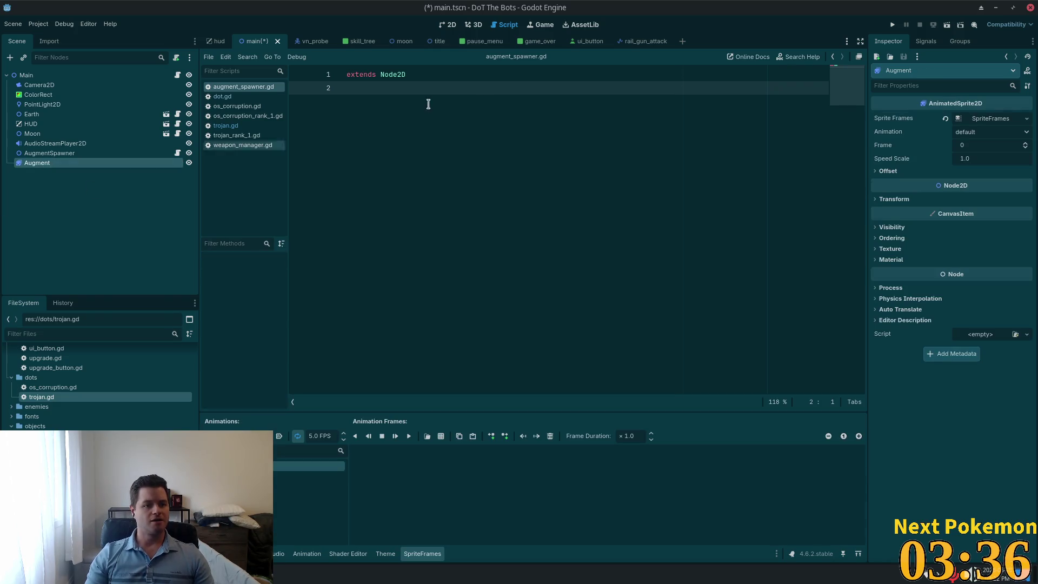
pyautogui.click(450, 25)
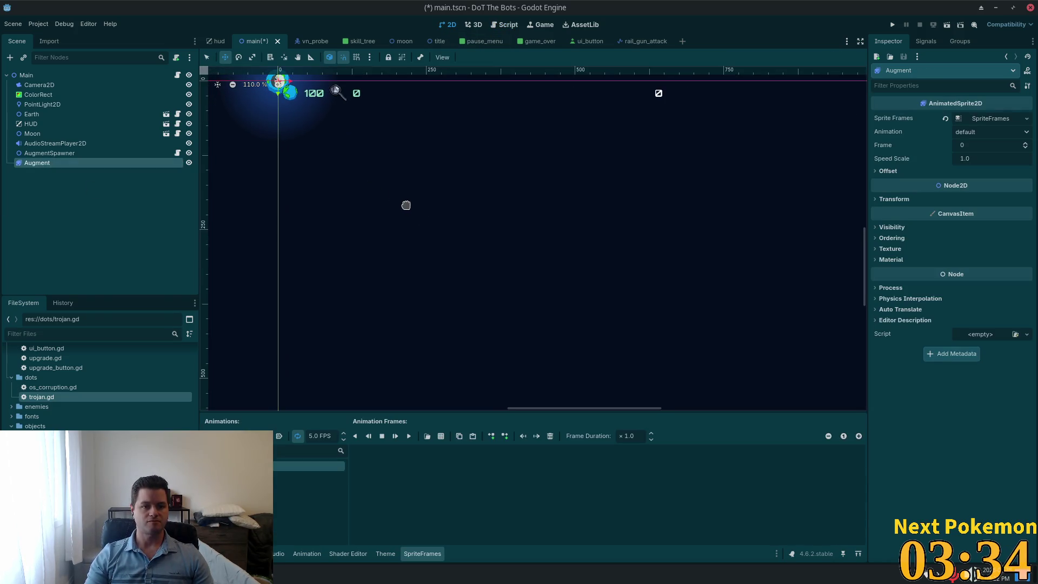
pyautogui.moveTo(402, 202)
pyautogui.mouseDown()
pyautogui.moveTo(448, 246)
pyautogui.moveTo(546, 308)
pyautogui.mouseUp()
pyautogui.scroll(3, 463, 227)
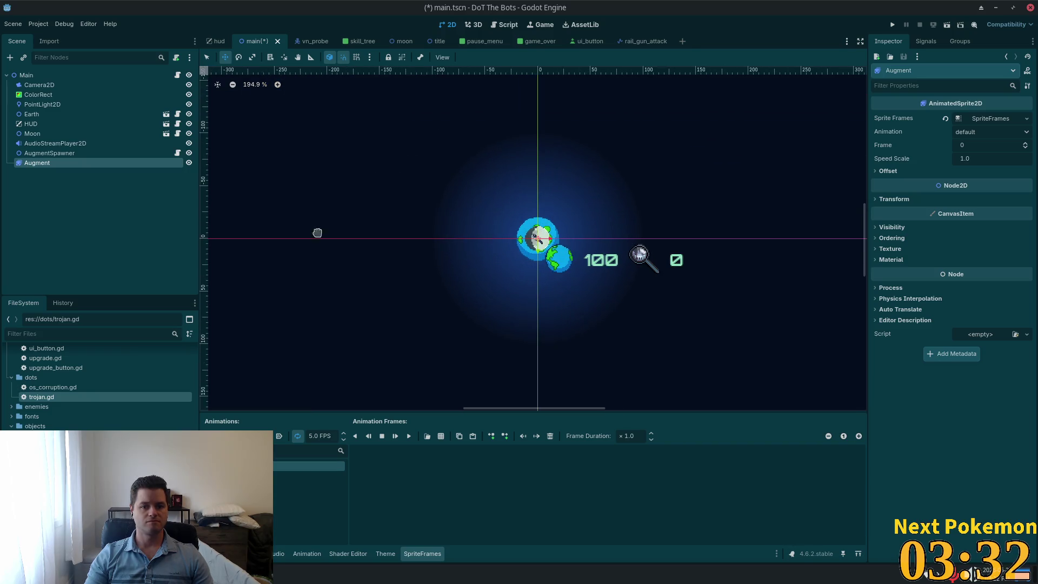
pyautogui.rightClick(81, 165)
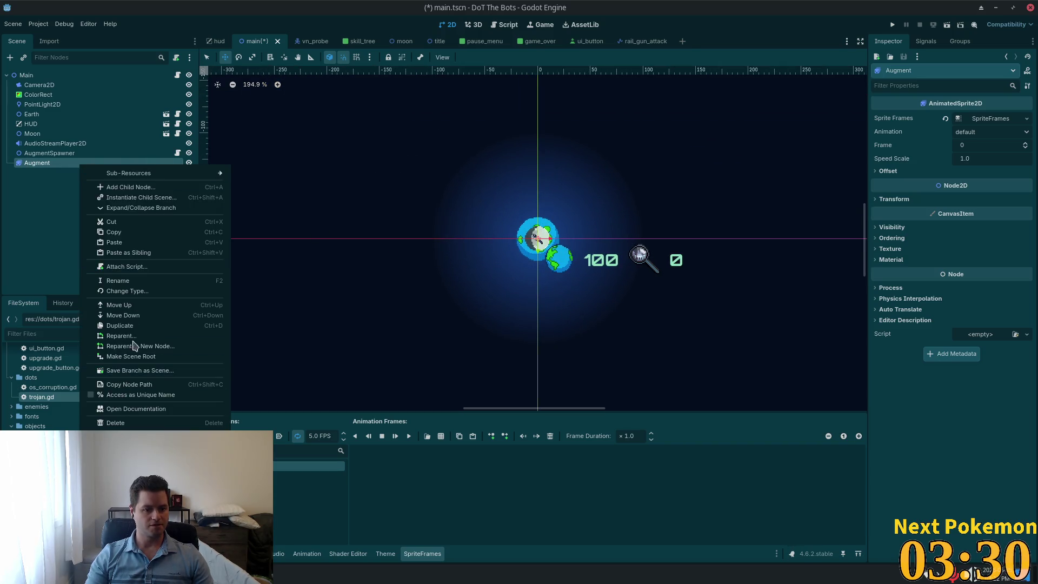
# Step: Save the Augment branch as augment.tscn in the objects folder
pyautogui.click(166, 372)
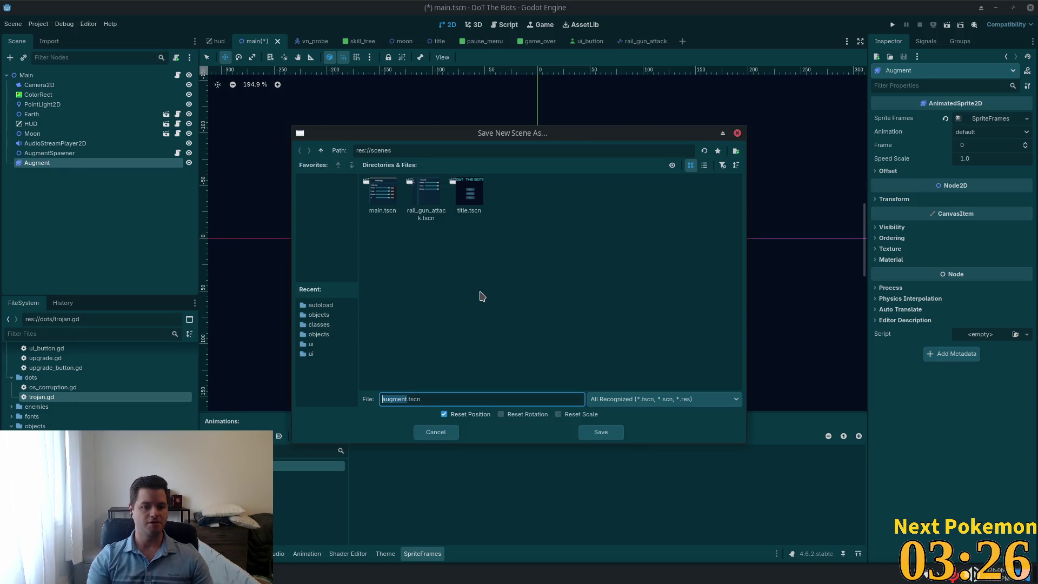
pyautogui.click(321, 150)
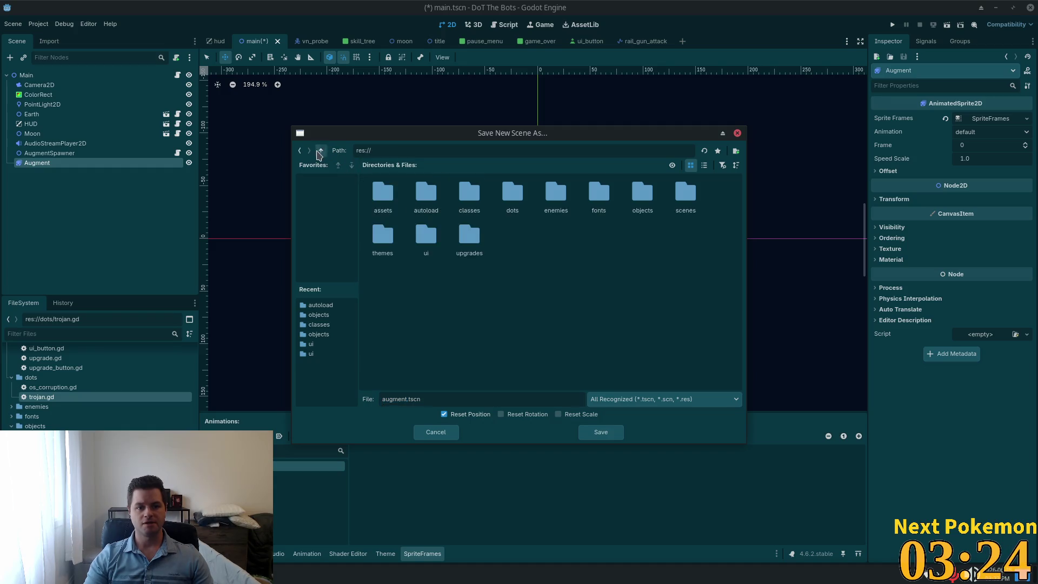
pyautogui.doubleClick(642, 194)
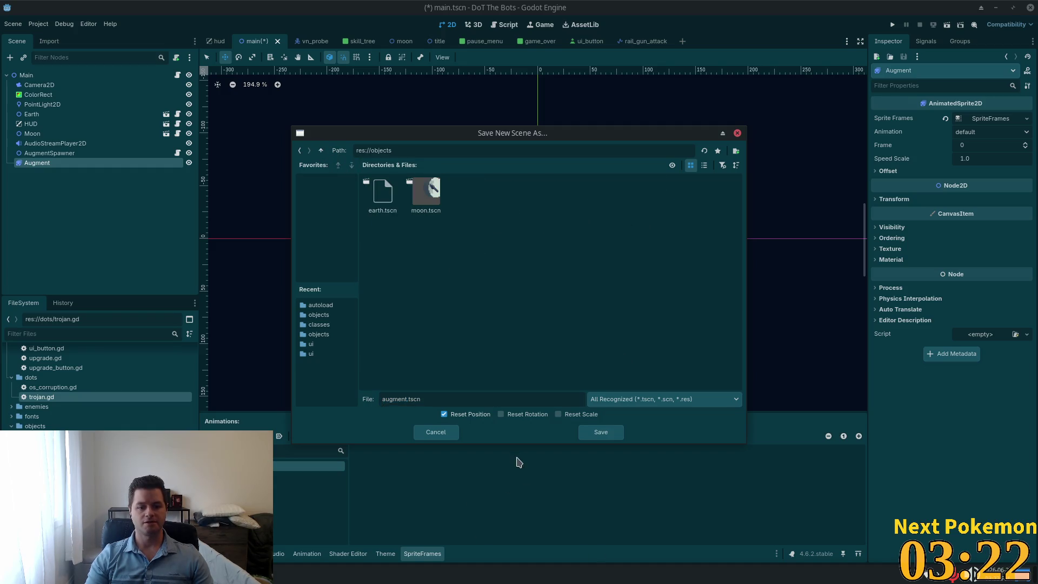
pyautogui.click(600, 432)
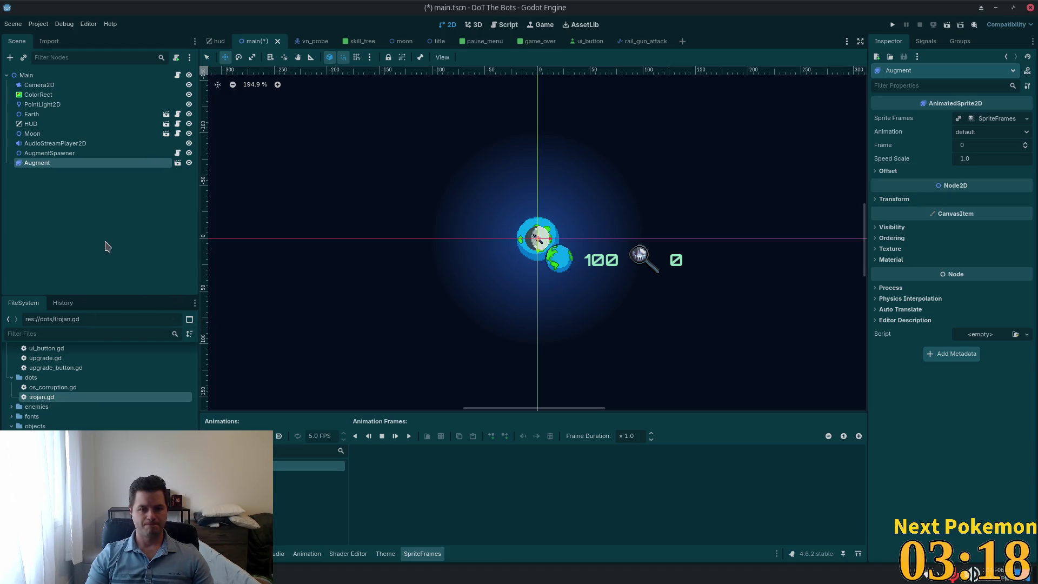
# Step: Open augment.tscn and select its Augment root node
pyautogui.click(178, 162)
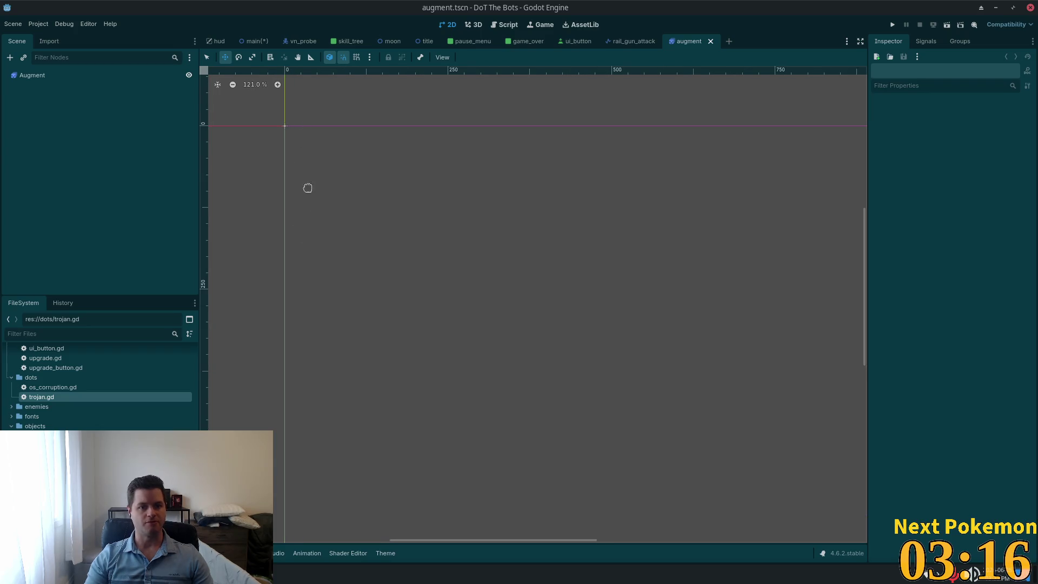
pyautogui.scroll(5, 638, 97)
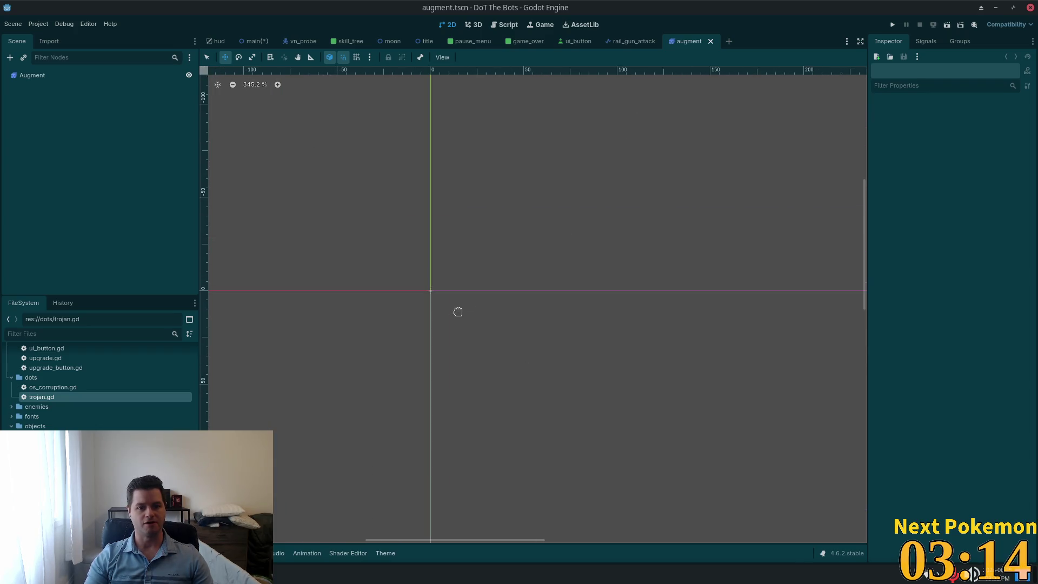
pyautogui.scroll(3, 578, 385)
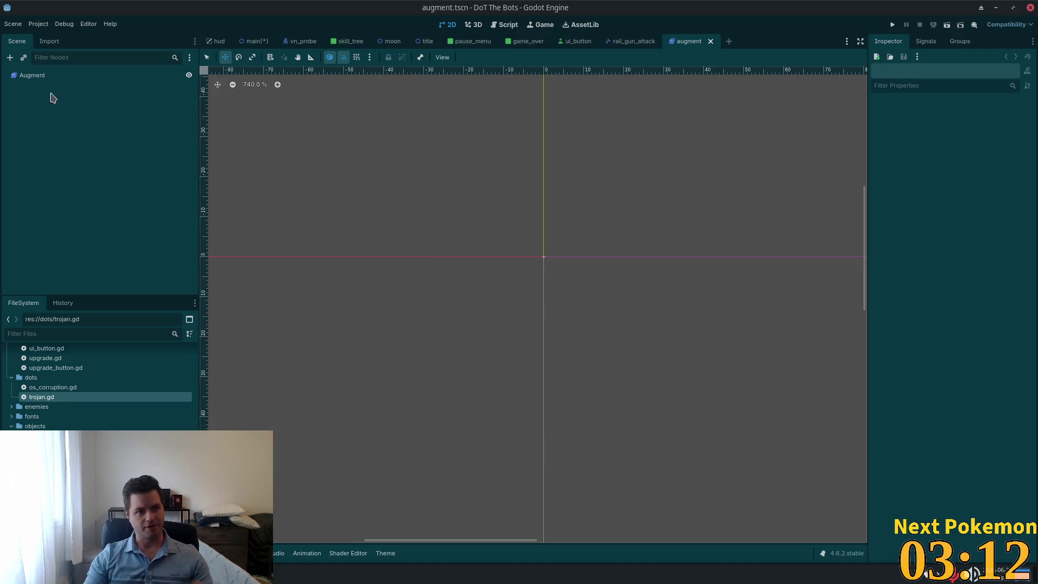
pyautogui.click(20, 79)
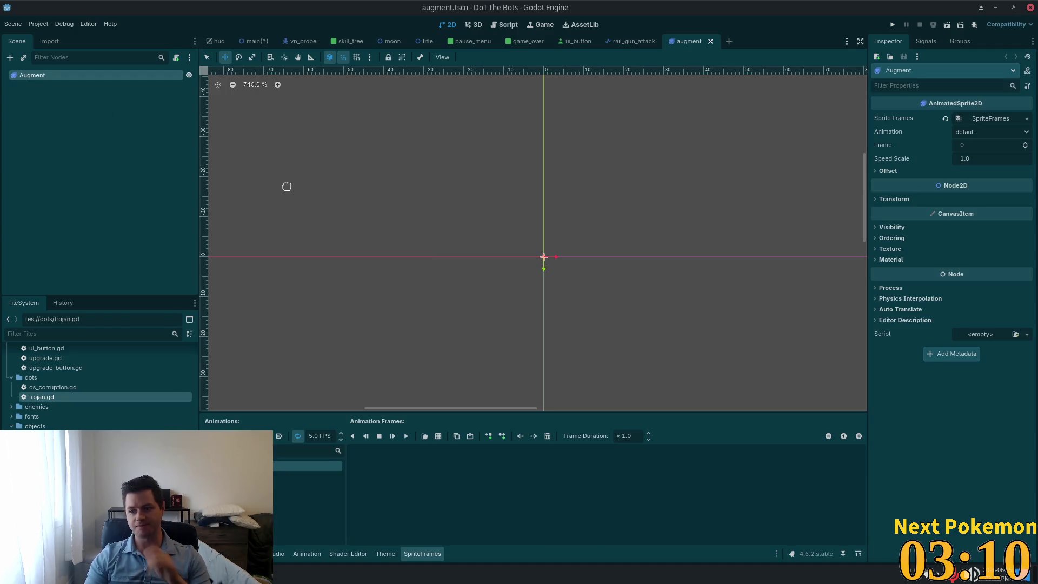
pyautogui.hotkey('ctrl', 'a')
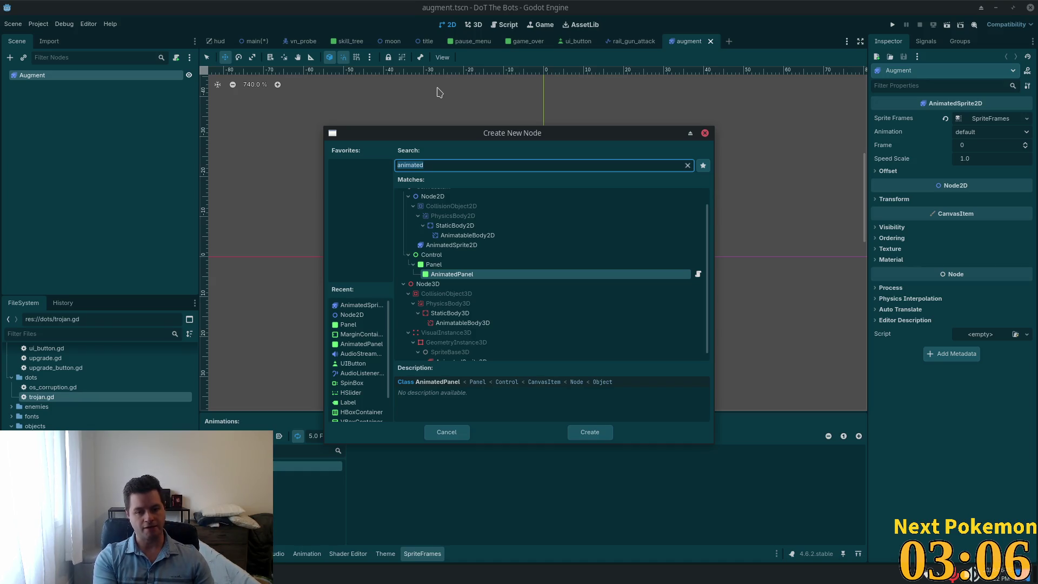
# Step: Add an Area2D child under the Augment root
pyautogui.write('collision')
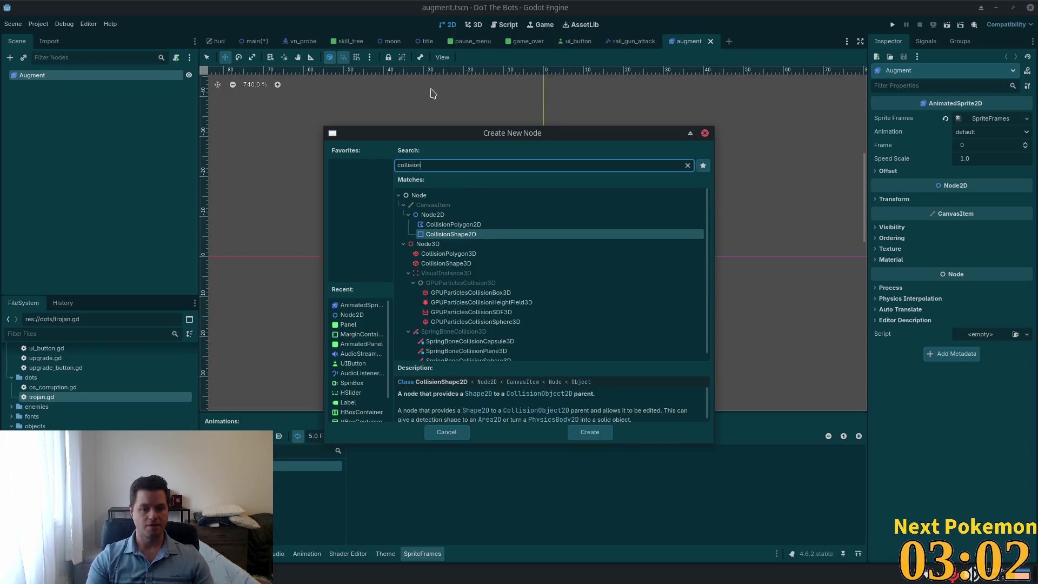
pyautogui.press('BackSpace')
pyautogui.press('BackSpace')
pyautogui.press('BackSpace')
pyautogui.press('BackSpace')
pyautogui.write('area')
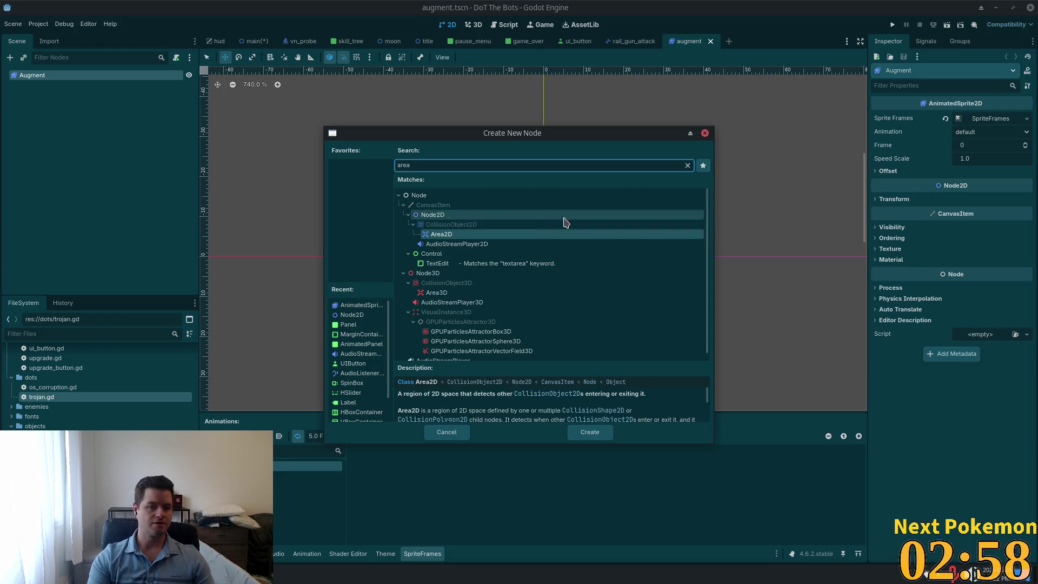
pyautogui.doubleClick(441, 233)
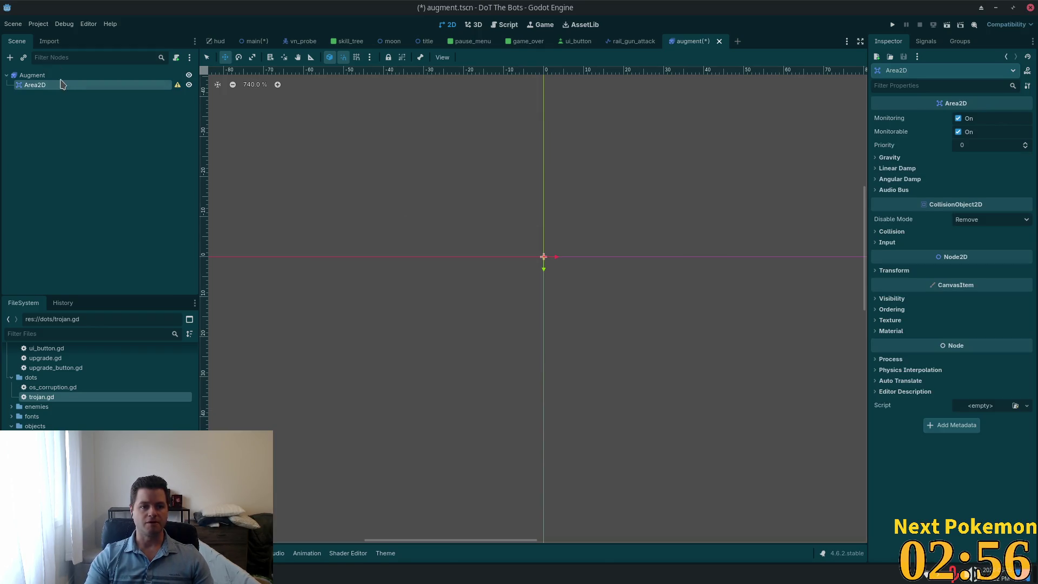
# Step: Add a CollisionShape2D inside the Area2D
pyautogui.hotkey('ctrl', 'a')
pyautogui.write('collisio')
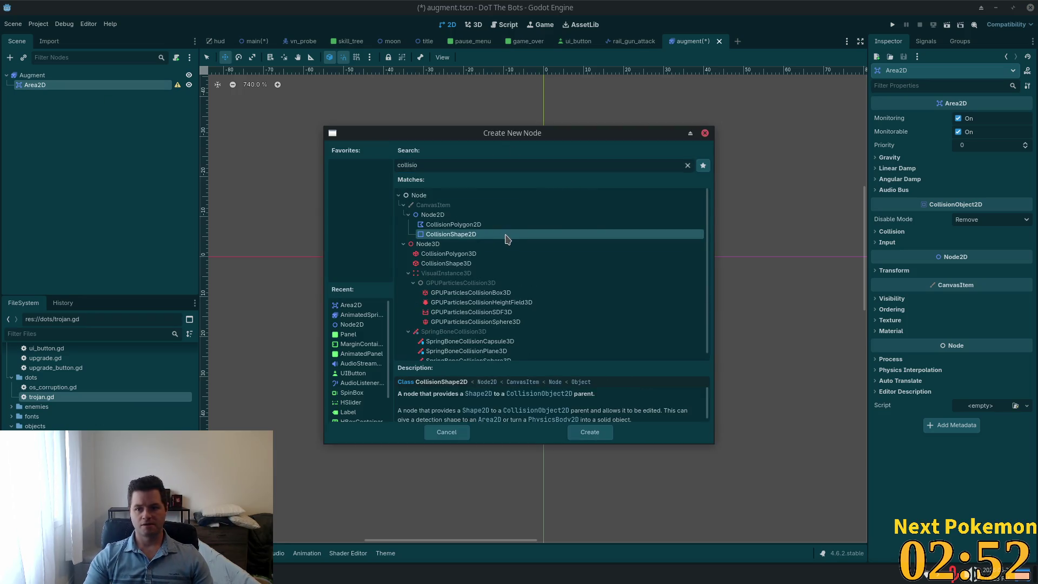
pyautogui.doubleClick(445, 236)
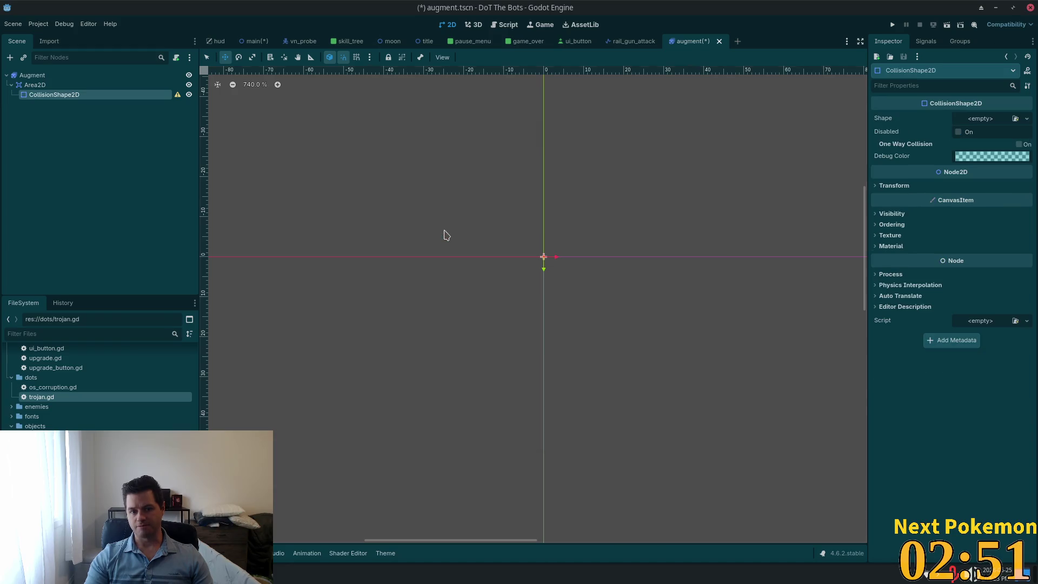
# Step: Set the collision shape to a CircleShape2D with radius 16
pyautogui.click(984, 123)
pyautogui.click(981, 182)
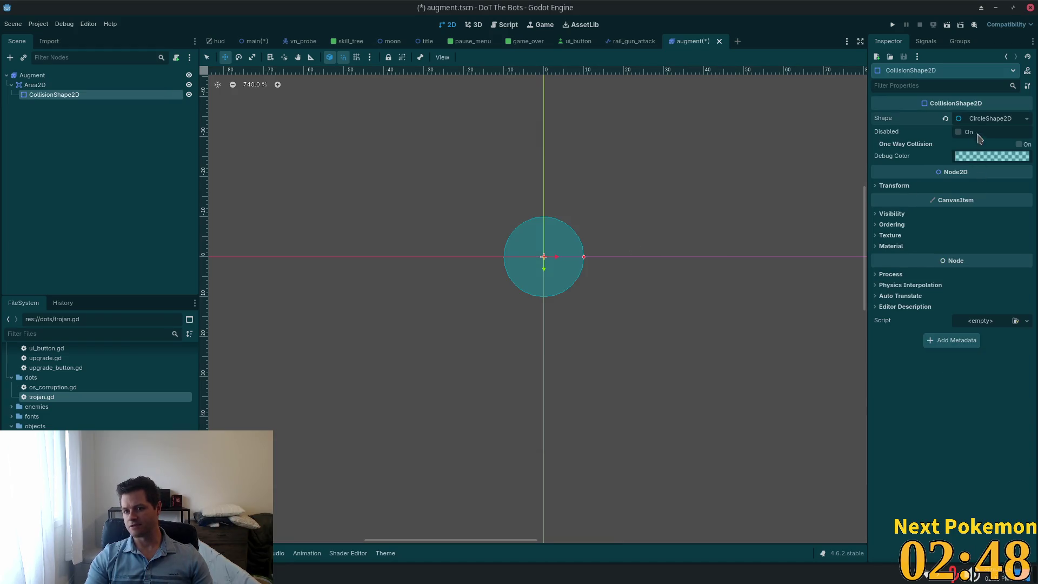
pyautogui.click(998, 123)
pyautogui.click(979, 139)
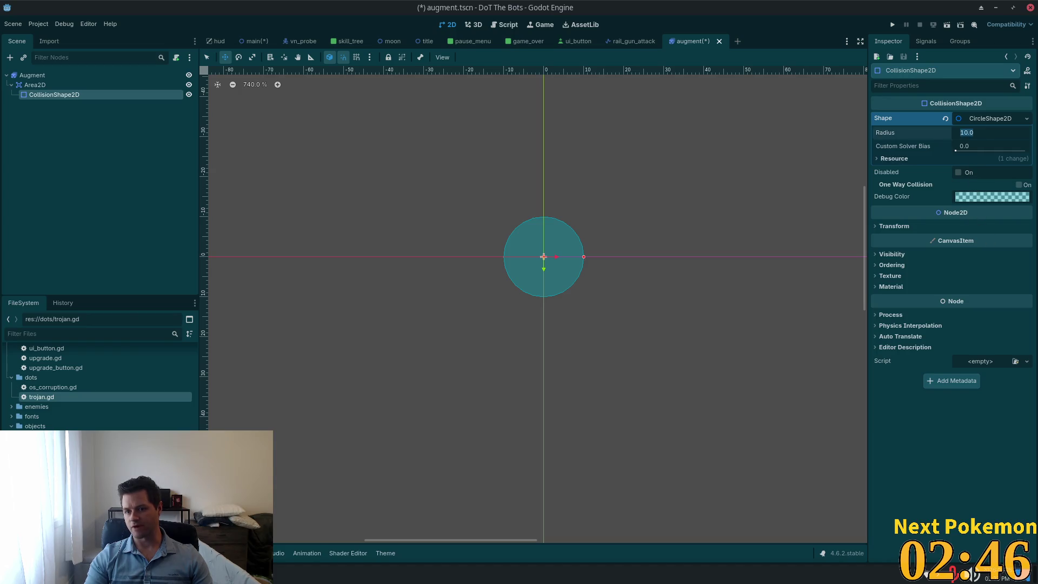
pyautogui.press('Right')
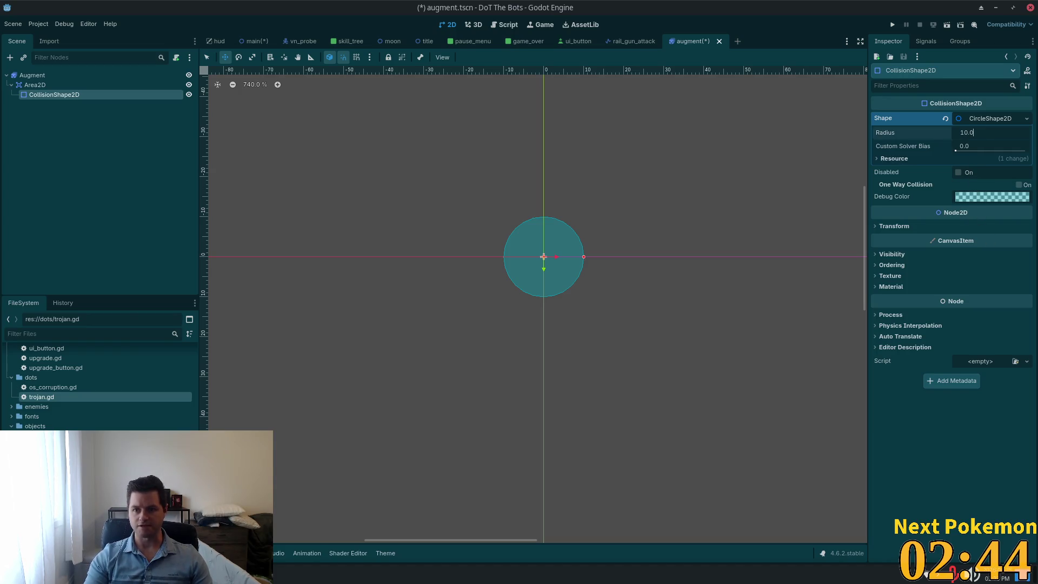
pyautogui.write('.')
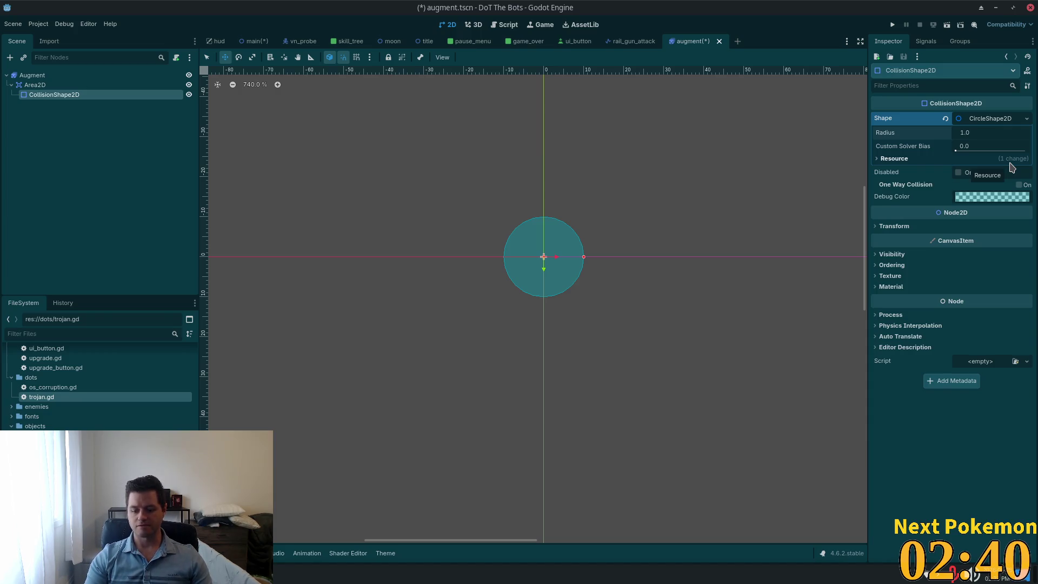
pyautogui.hotkey('ctrl', 'a')
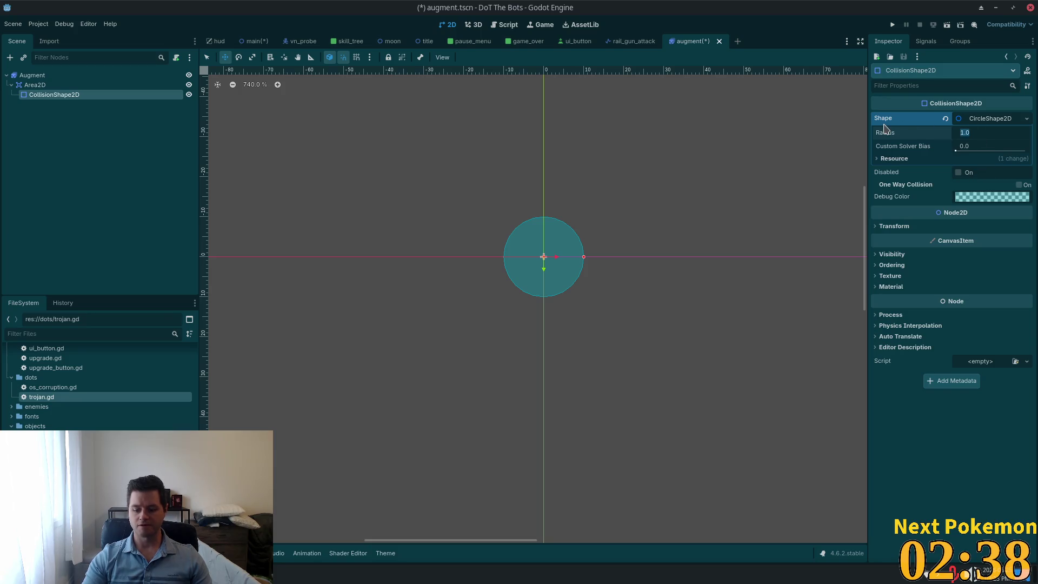
pyautogui.press('Tab')
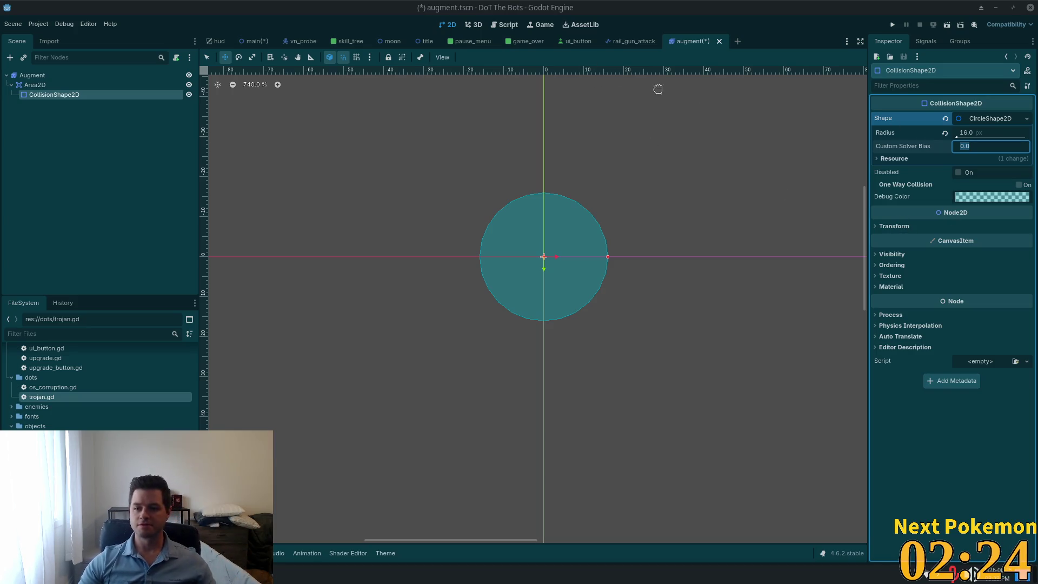
# Step: Save the augment scene
pyautogui.click(119, 137)
pyautogui.hotkey('ctrl', 's')
pyautogui.click(69, 76)
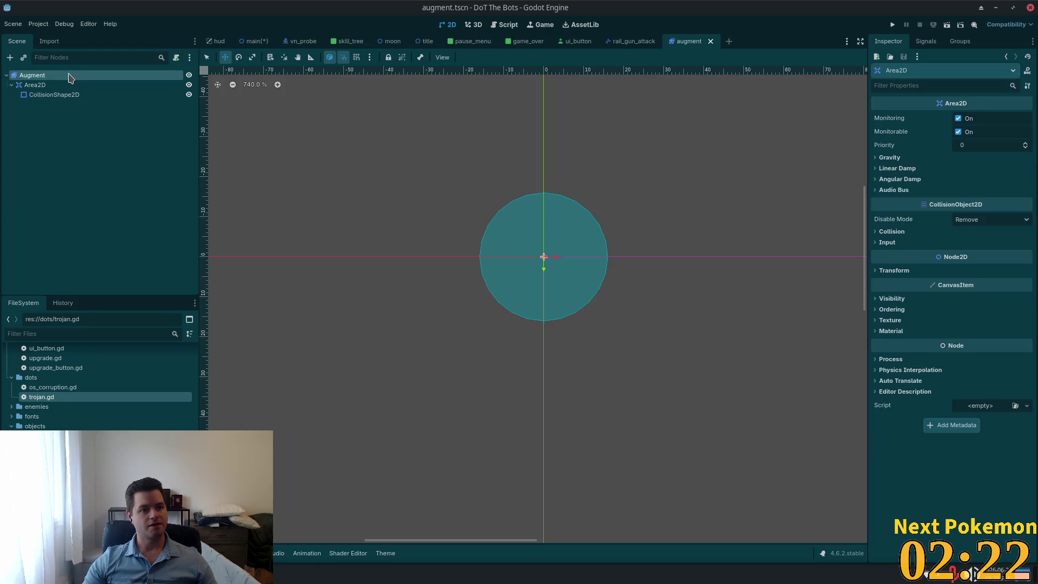
# Step: Attach a new augment.gd script to the Augment node
pyautogui.click(176, 57)
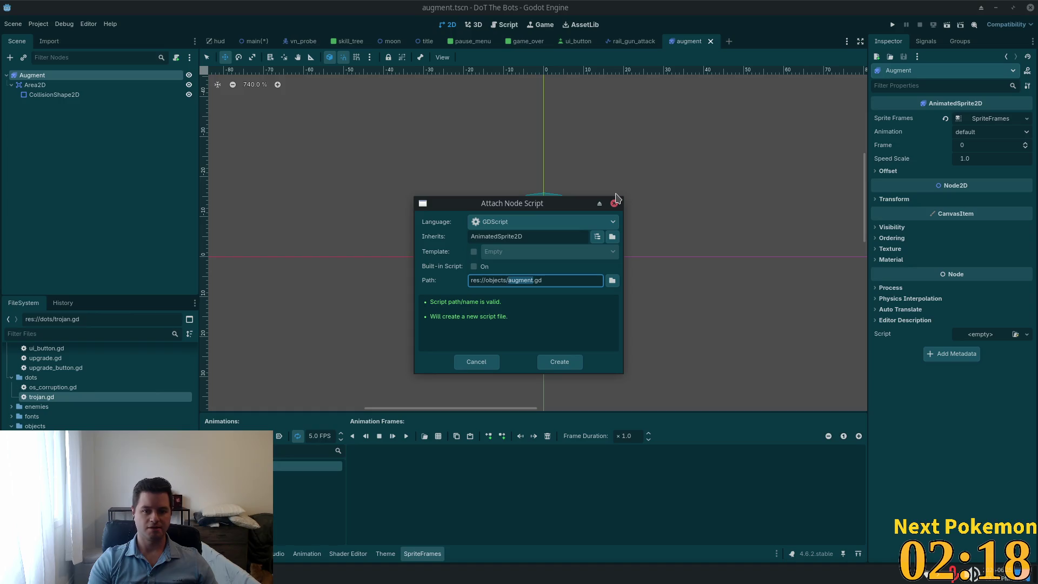
pyautogui.press('Return')
pyautogui.click(35, 85)
# Step: Connect the Area2D's input_event signal to a handler in augment.gd and save
pyautogui.click(927, 41)
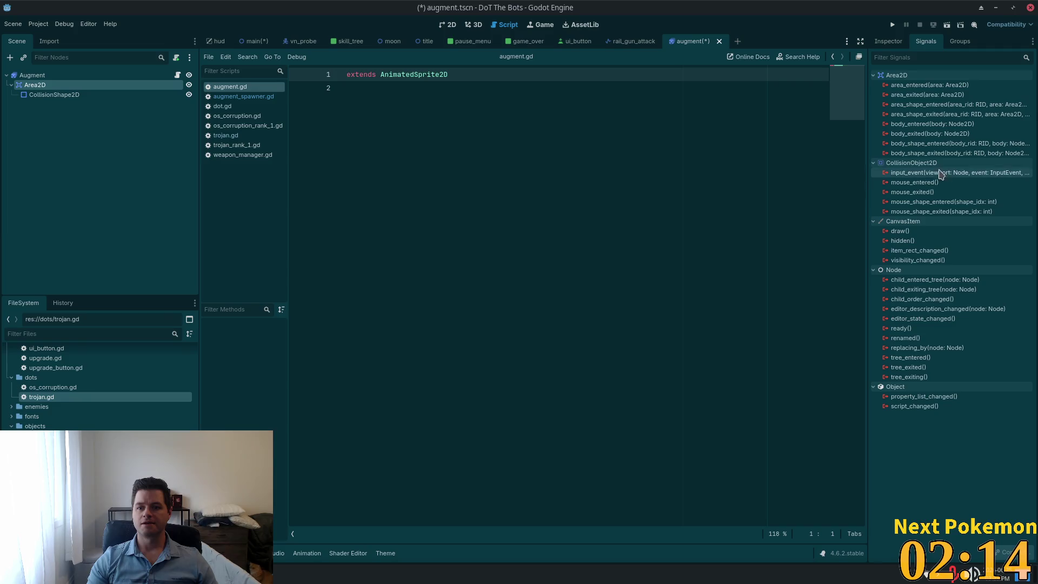
pyautogui.doubleClick(941, 172)
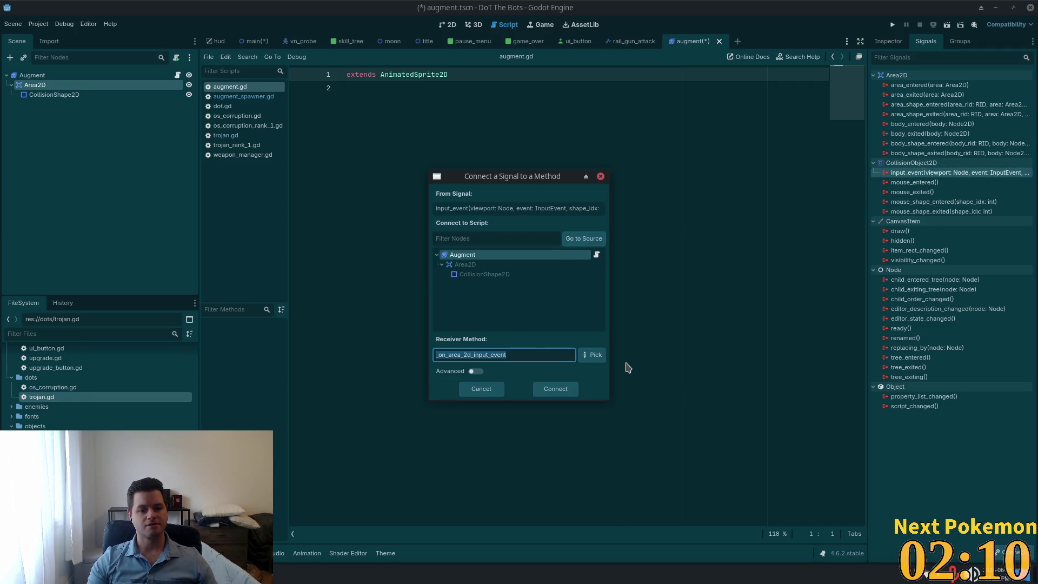
pyautogui.click(555, 389)
pyautogui.click(532, 115)
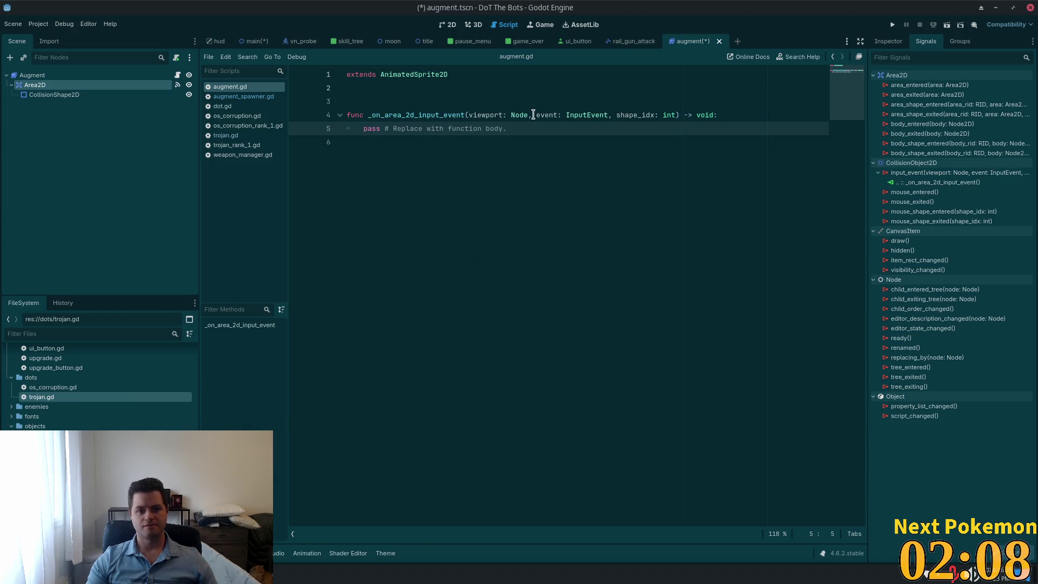
pyautogui.hotkey('ctrl', 's')
pyautogui.hotkey('alt', 'Tab')
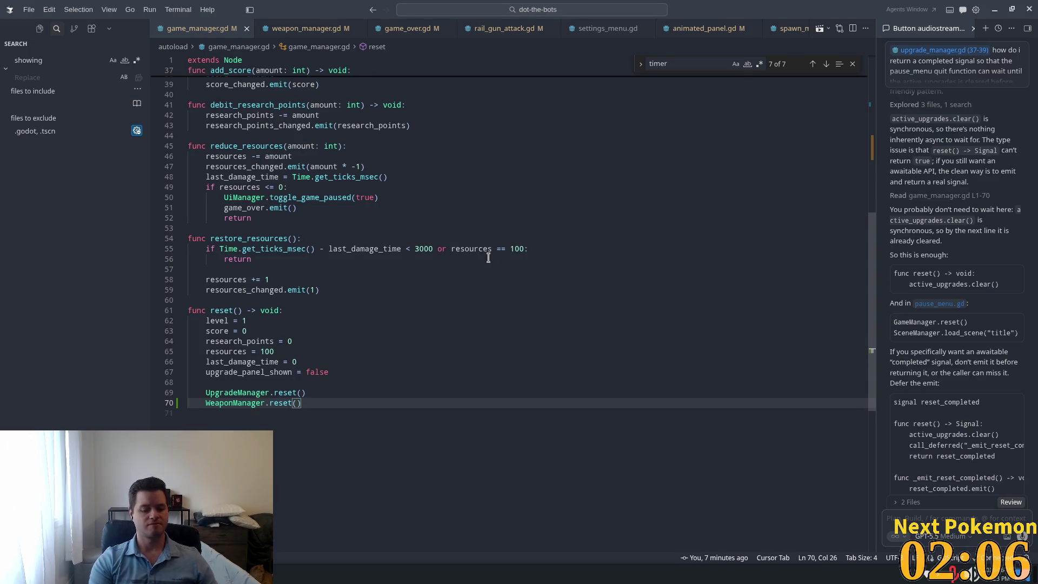
# Step: Open augment.gd through quick search ('aug') to show its empty _on_area_2d_input_event stub
pyautogui.hotkey('ctrl', 'p')
pyautogui.write('aug')
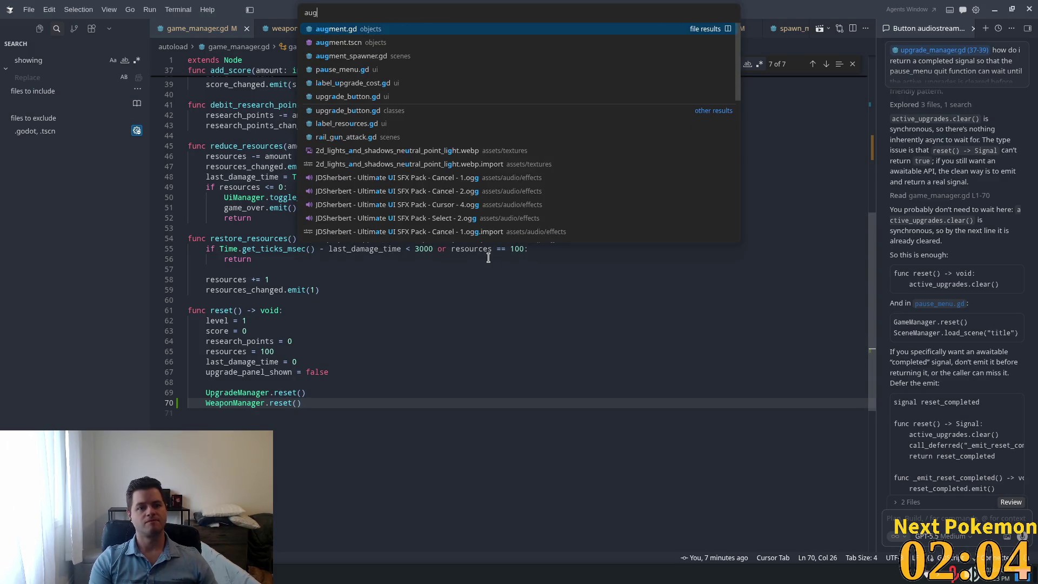
pyautogui.press('Return')
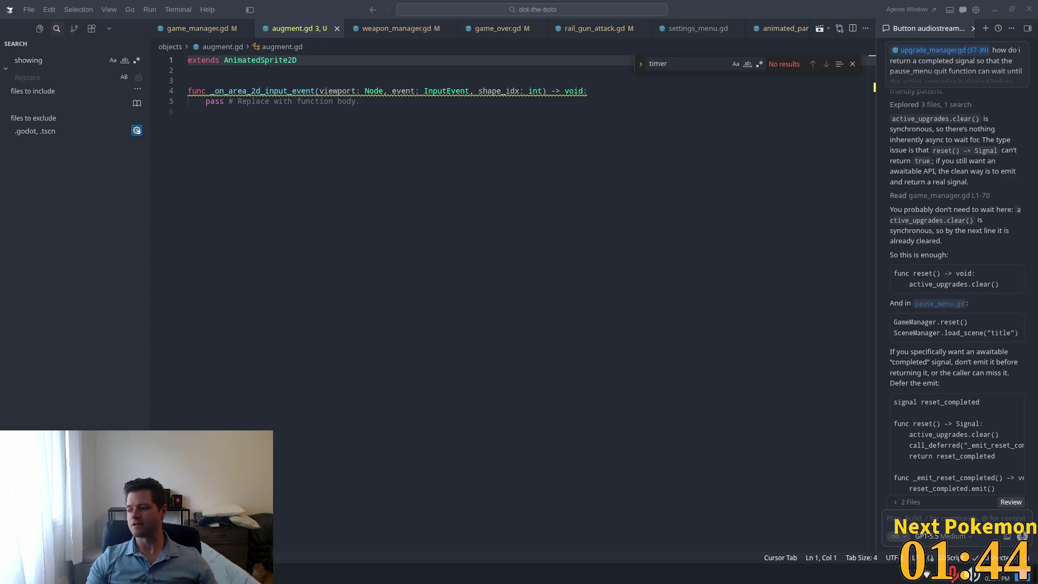
pyautogui.hotkey('alt', 'Tab')
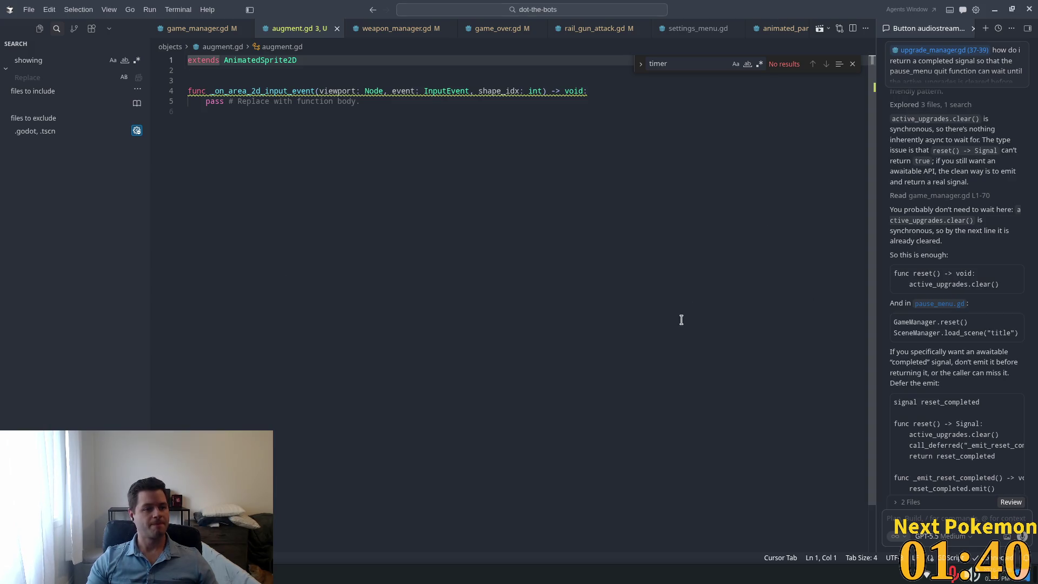
# Step: Replace the handler's pass with a left mouse-click check that prints an augment-clicked message
pyautogui.moveTo(419, 103); pyautogui.dragTo(189, 98)
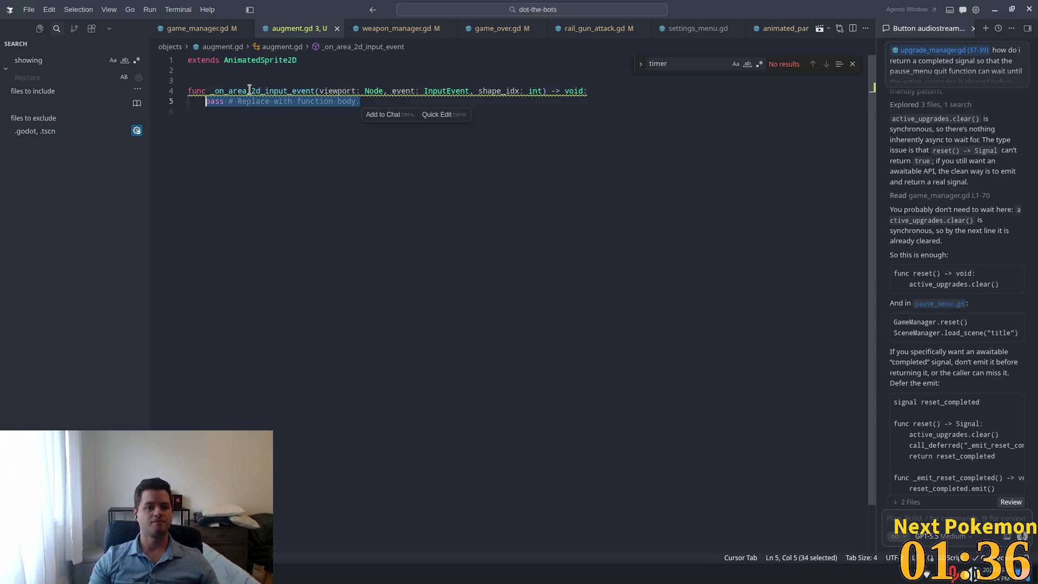
pyautogui.press('BackSpace')
pyautogui.write('if')
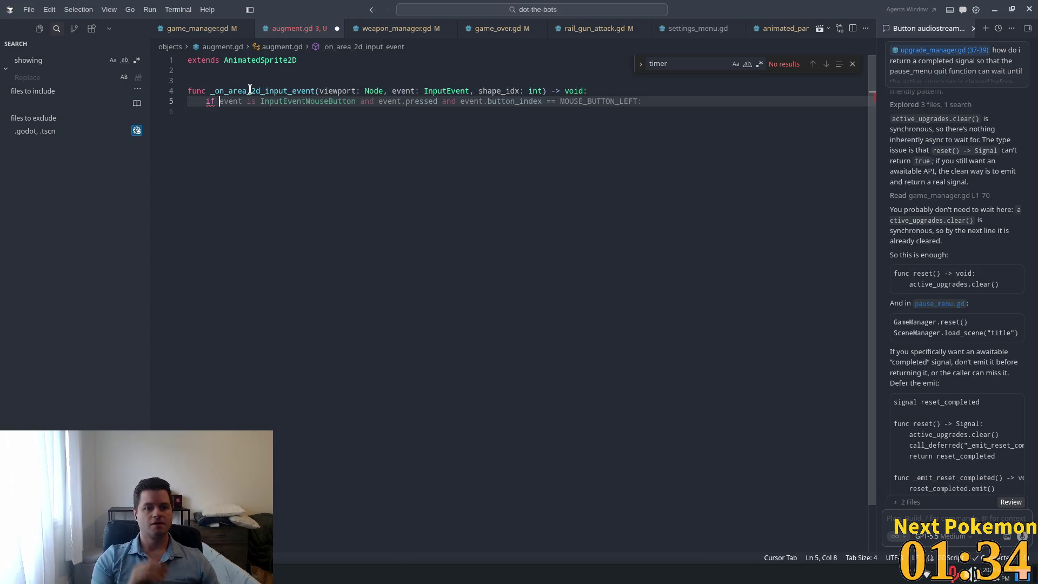
pyautogui.press('Tab')
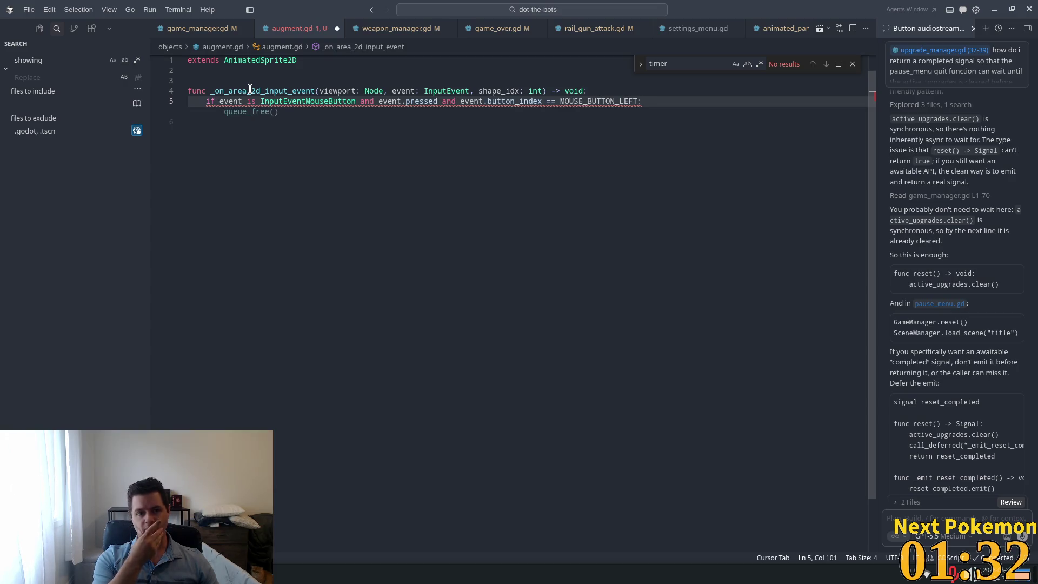
pyautogui.press('Return')
pyautogui.write('print')
pyautogui.press('Tab')
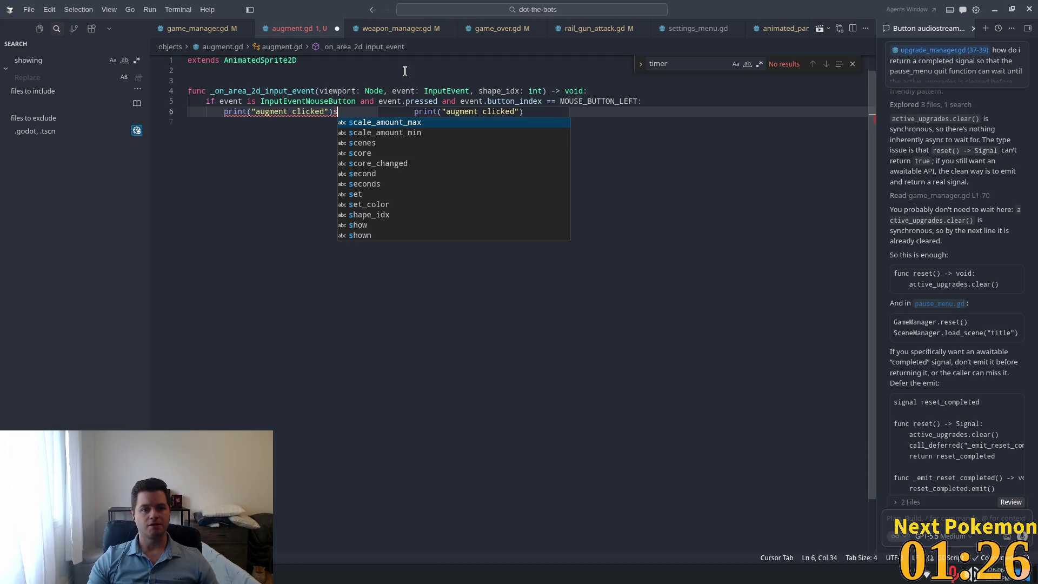
pyautogui.press('Escape')
# Step: Rename the handler to _on_input_event, adjusting its shape_idx parameter, and save augment.gd
pyautogui.press('Tab')
pyautogui.press('Tab')
pyautogui.hotkey('ctrl', 's')
pyautogui.click(436, 169)
pyautogui.click(429, 91)
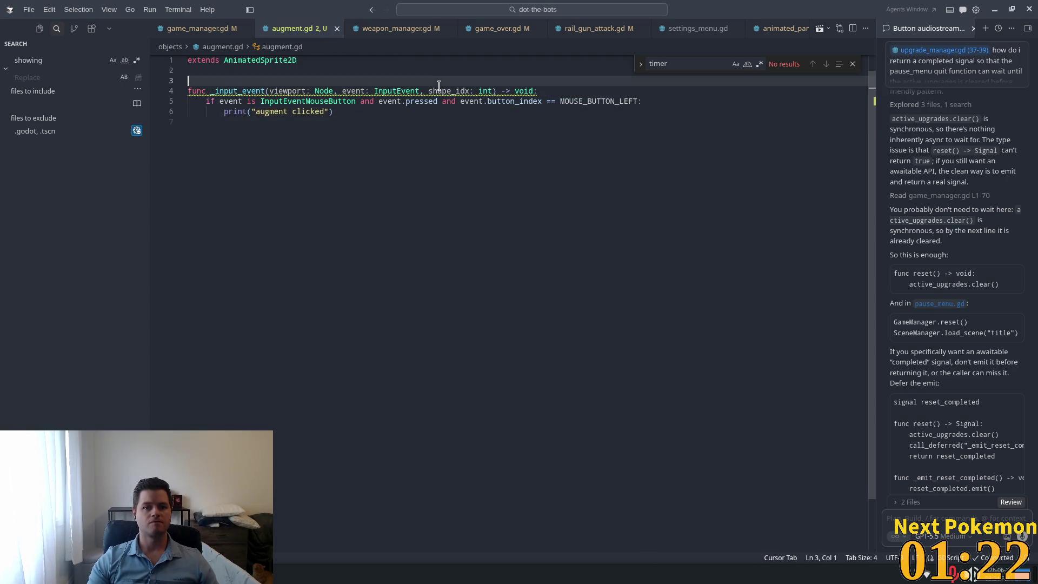
pyautogui.press('Tab')
pyautogui.click(412, 115)
pyautogui.click(440, 91)
pyautogui.write('_on')
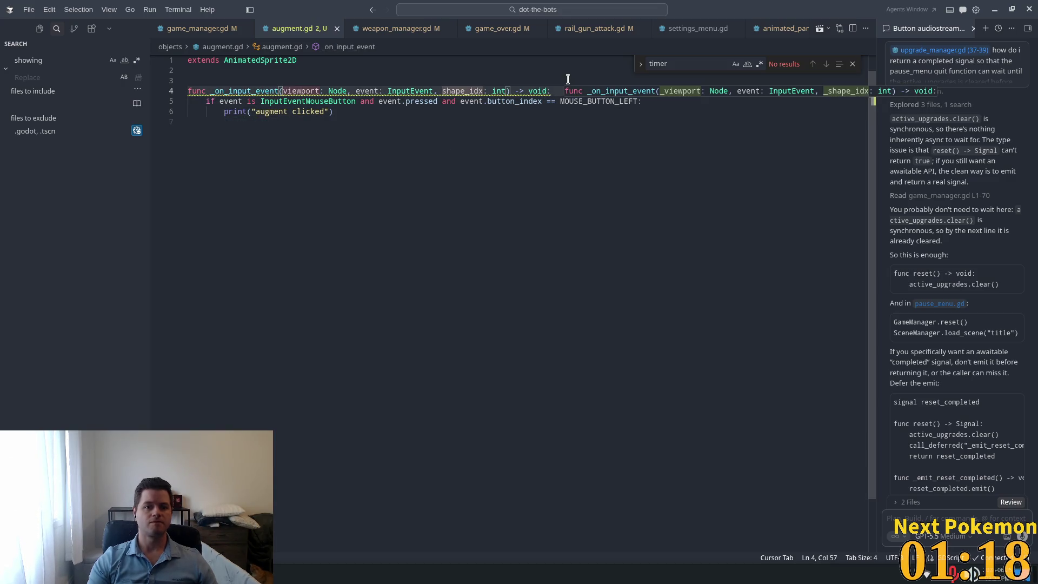
pyautogui.press('Tab')
pyautogui.press('Tab')
pyautogui.press('Tab')
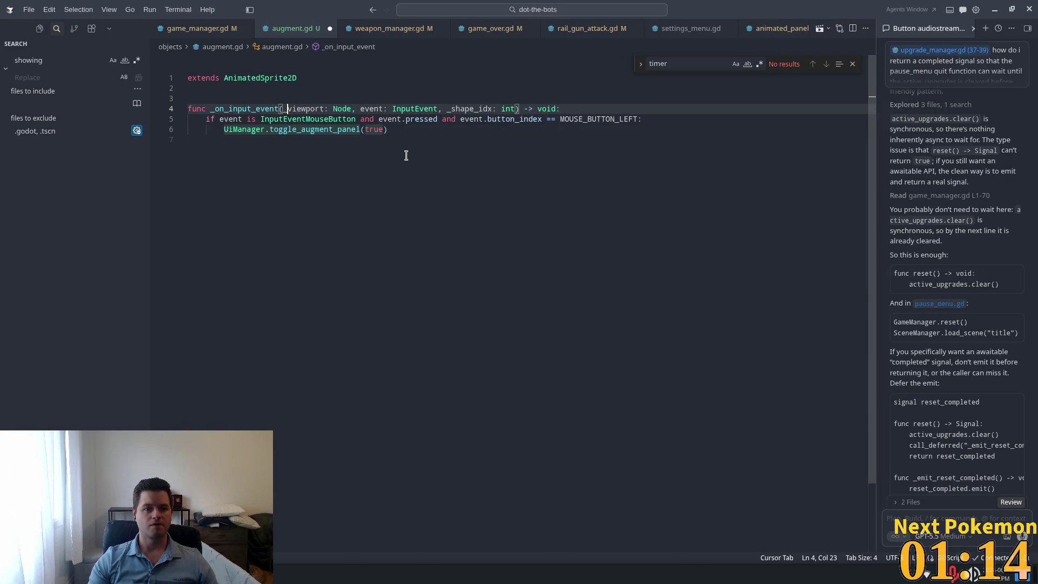
# Step: Swap the toggle_augment_panel call for a print of the augment's name, save, and delete the blank line
pyautogui.moveTo(398, 132); pyautogui.dragTo(222, 130)
pyautogui.write('pr')
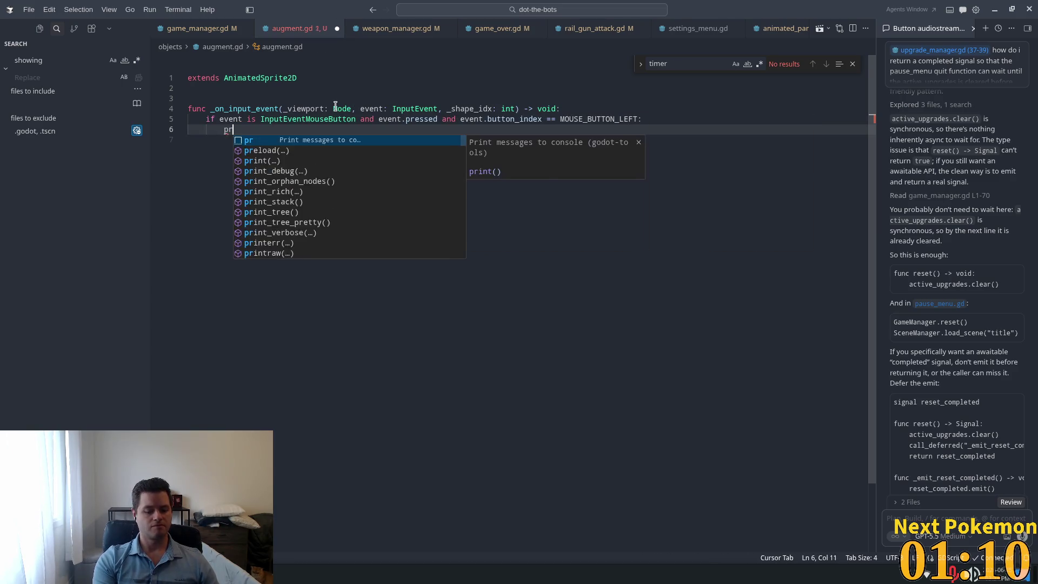
pyautogui.write('int("')
pyautogui.press('Tab')
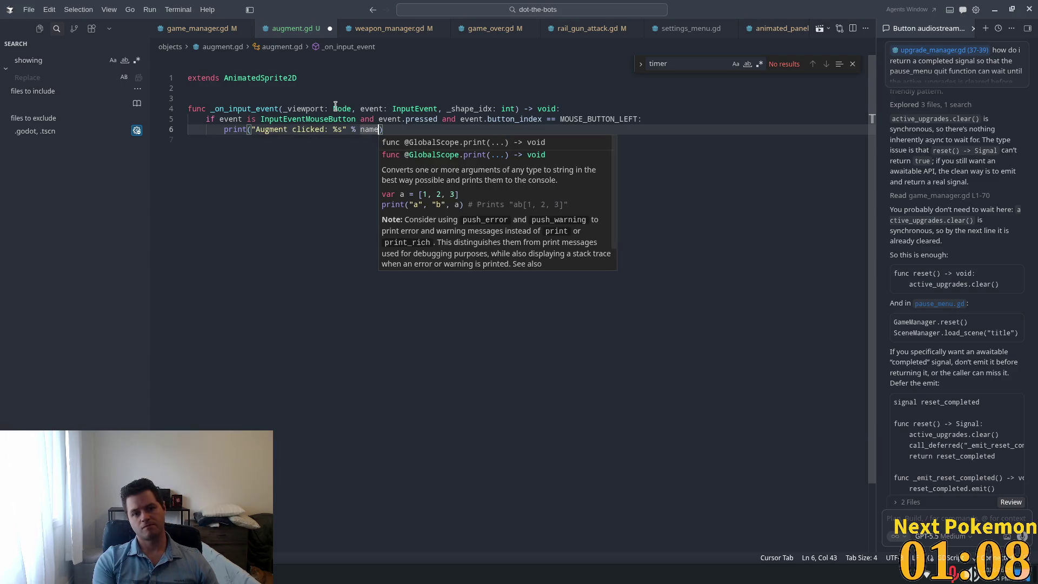
pyautogui.click(335, 89)
pyautogui.hotkey('ctrl', 's')
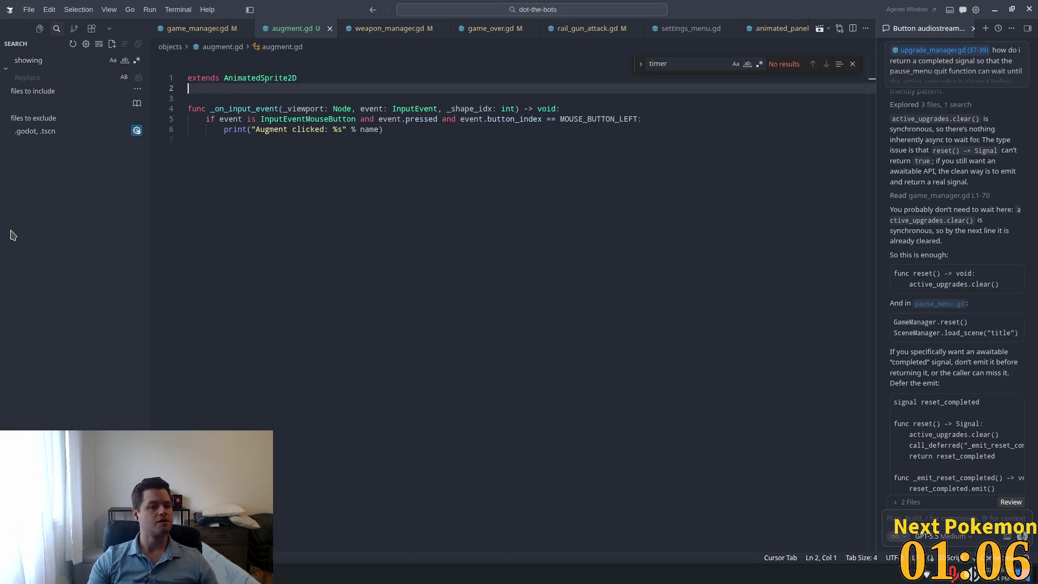
pyautogui.press('BackSpace')
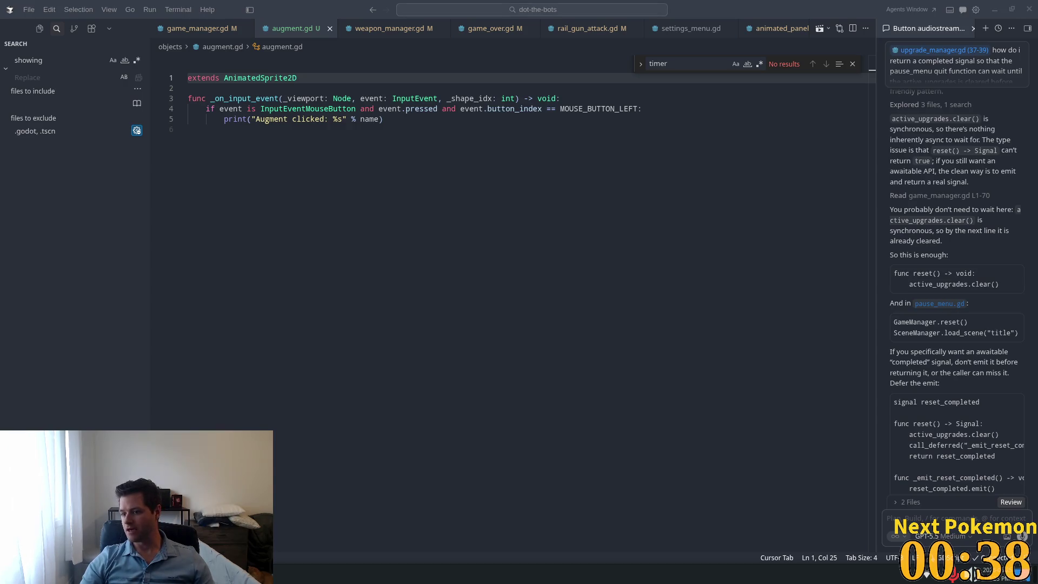
# Step: Click in the Cursor window showing the cleaned-up augment.gd with no blank line below extends
pyautogui.click(574, 292)
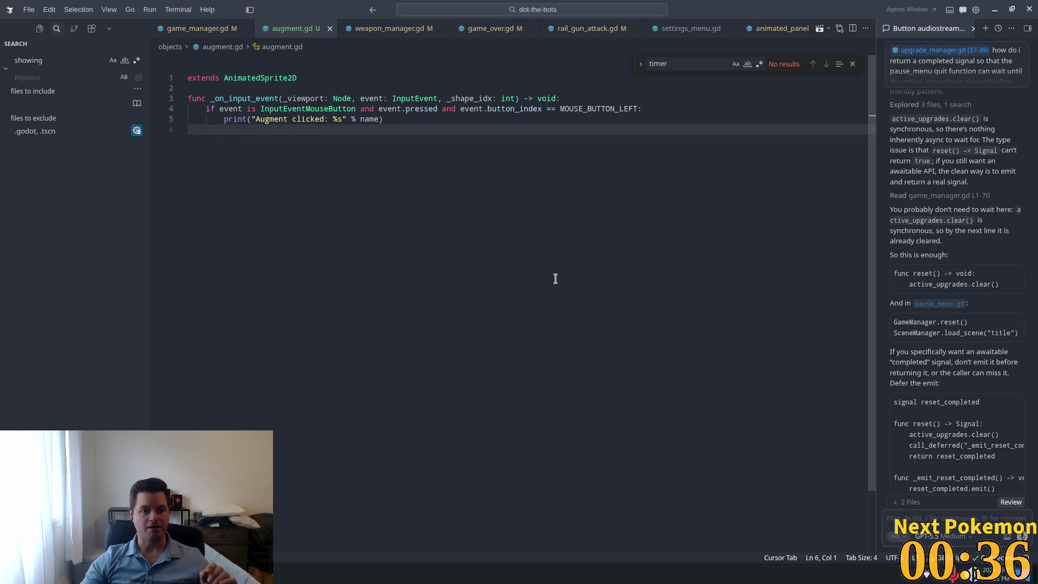